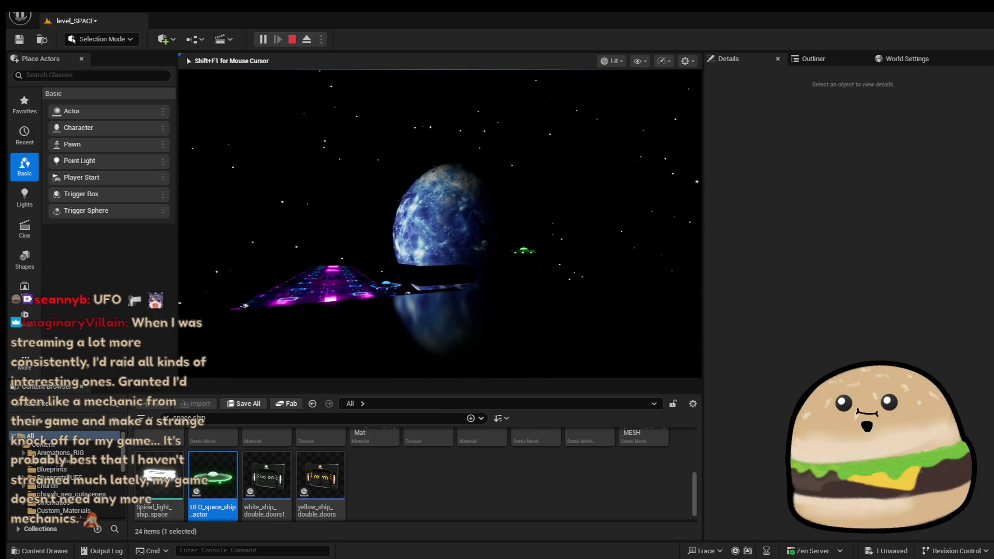
Test-play the space level full-screen, then return to the editor and search assets for 'cow'.
{"action": "key", "text": "F11"}
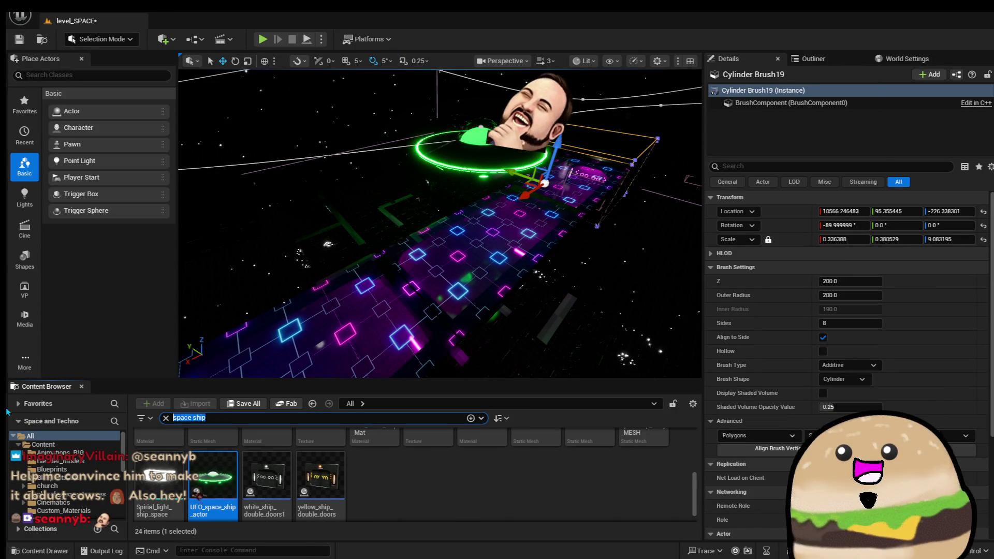
{"action": "type", "text": "cow"}
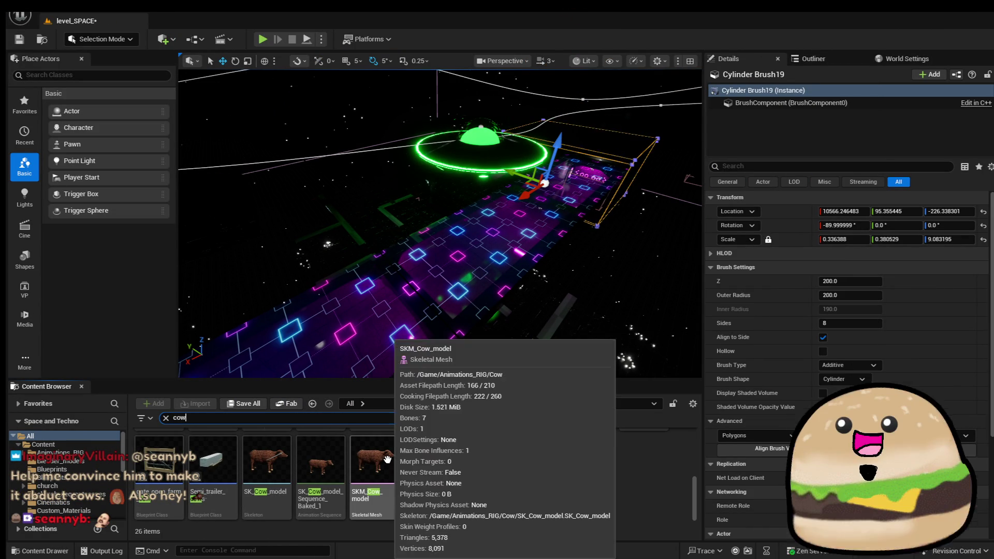
Place SK_Cow_model on top of the green UFO, then delete it again.
{"action": "left_click", "coordinate": [267, 460]}
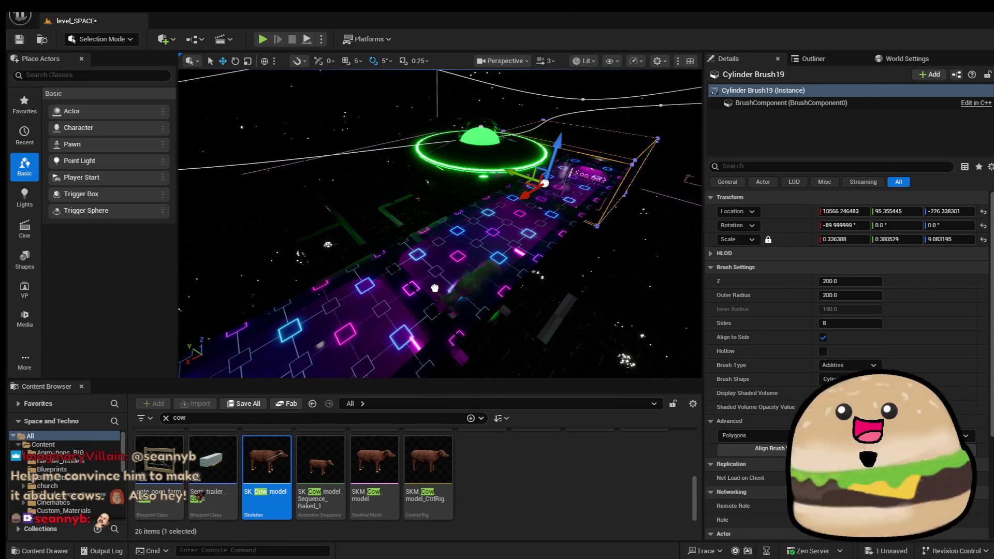
{"action": "left_click_drag", "start_coordinate": [435, 288], "coordinate": [438, 290]}
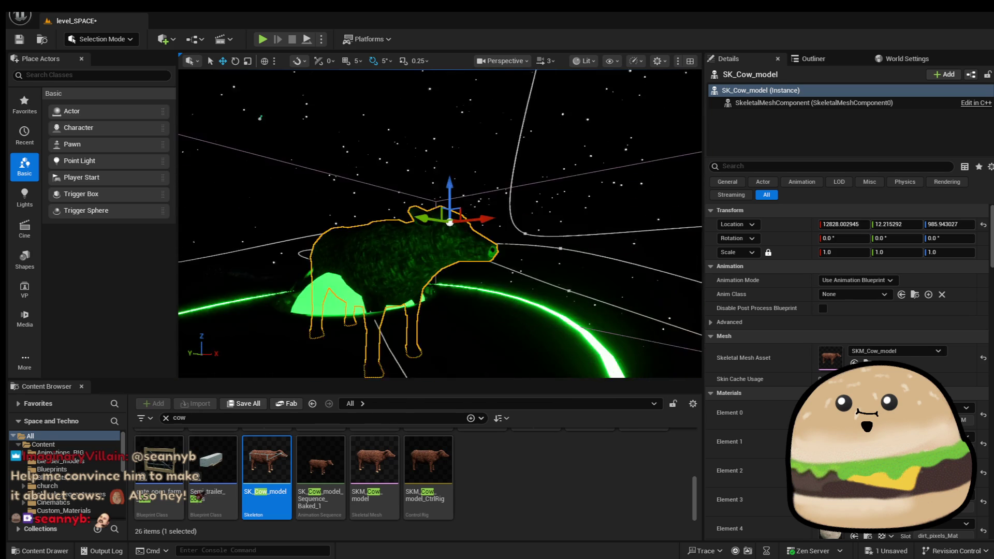
{"action": "left_click", "coordinate": [421, 277]}
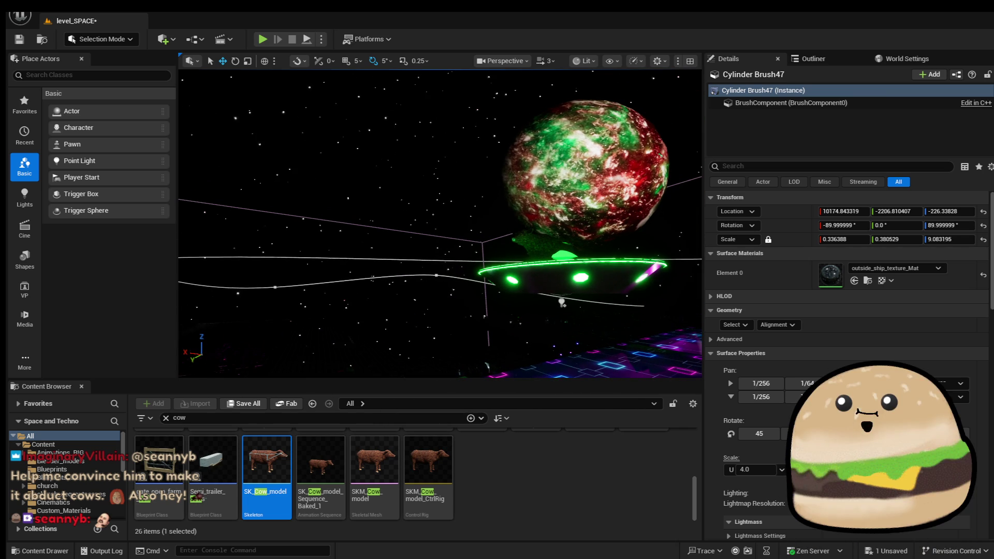
{"action": "left_click_drag", "start_coordinate": [267, 461], "coordinate": [547, 252]}
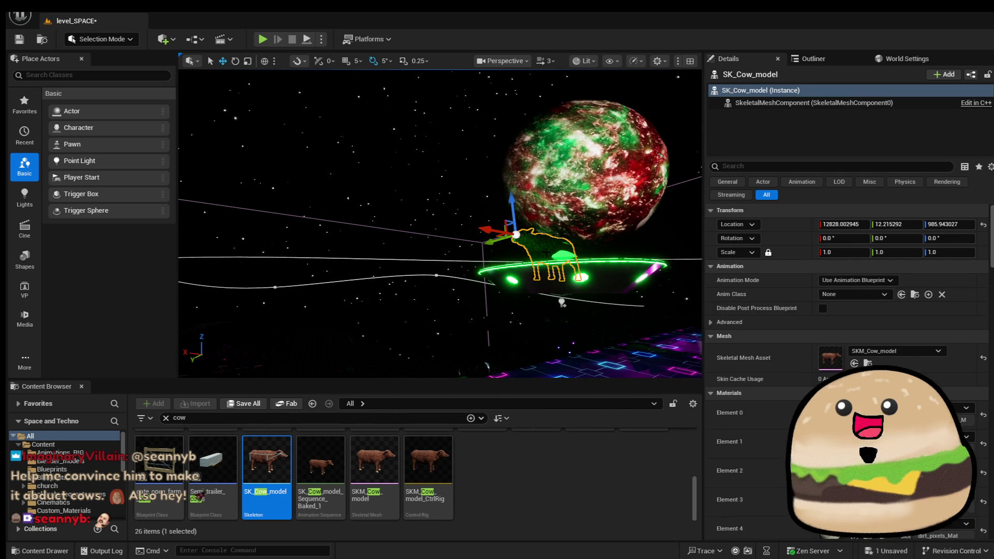
{"action": "key", "text": "Delete"}
Save level_SPACE and centre the view on the green UFO.
{"action": "left_click", "coordinate": [18, 41]}
{"action": "left_click_drag", "start_coordinate": [495, 233], "coordinate": [494, 233]}
{"action": "right_click", "coordinate": [460, 214]}
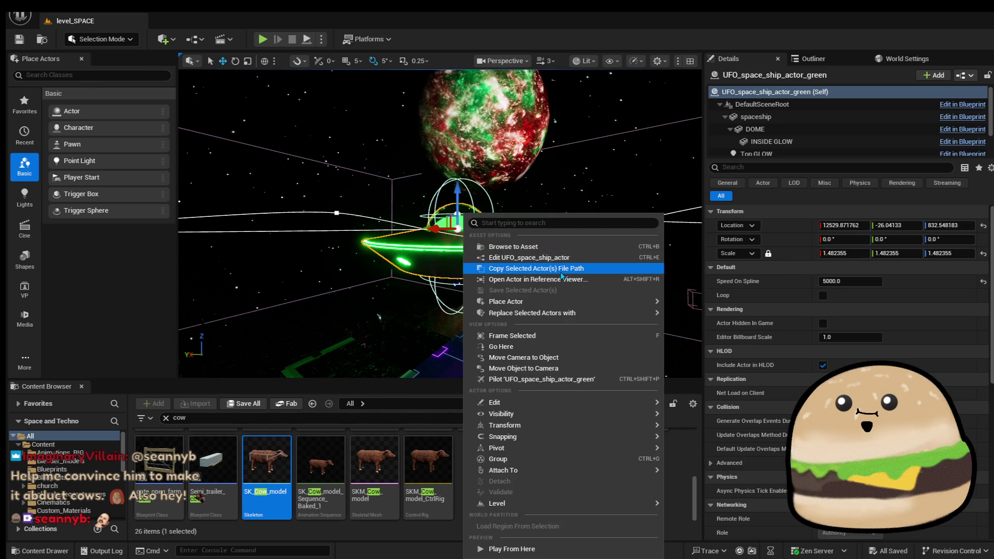
Select the green UFO's flight Spline component, then the UFO actor itself.
{"action": "left_click", "coordinate": [477, 255]}
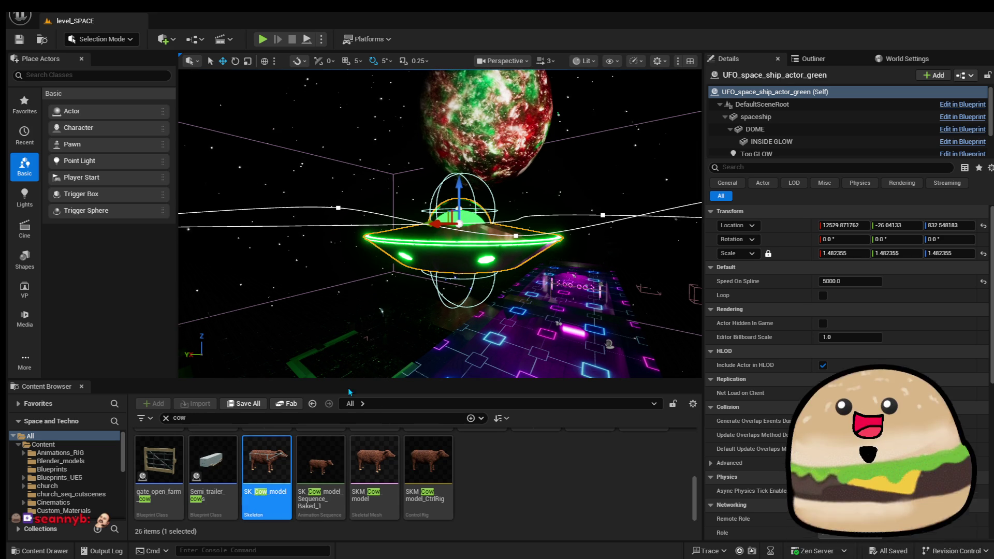
{"action": "left_click", "coordinate": [338, 207]}
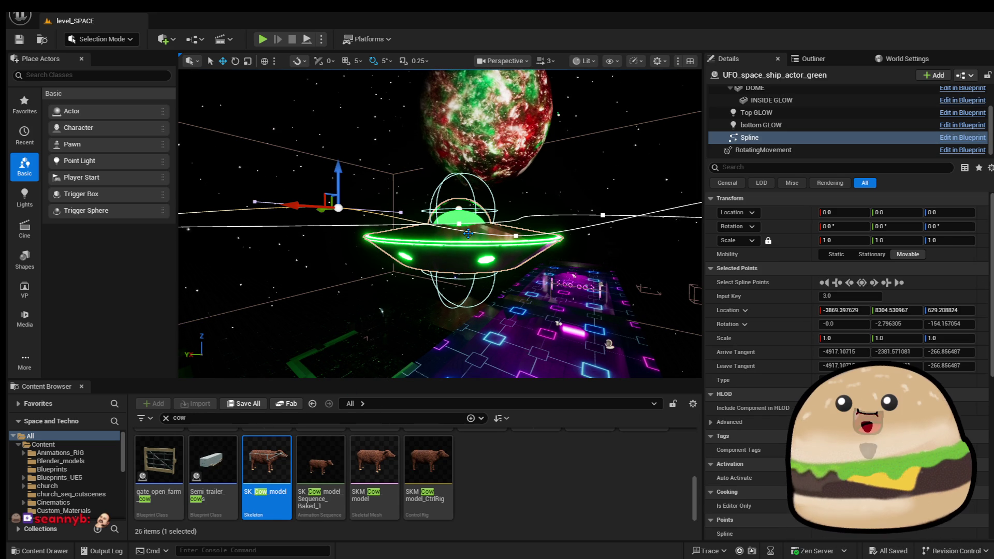
{"action": "left_click", "coordinate": [956, 143]}
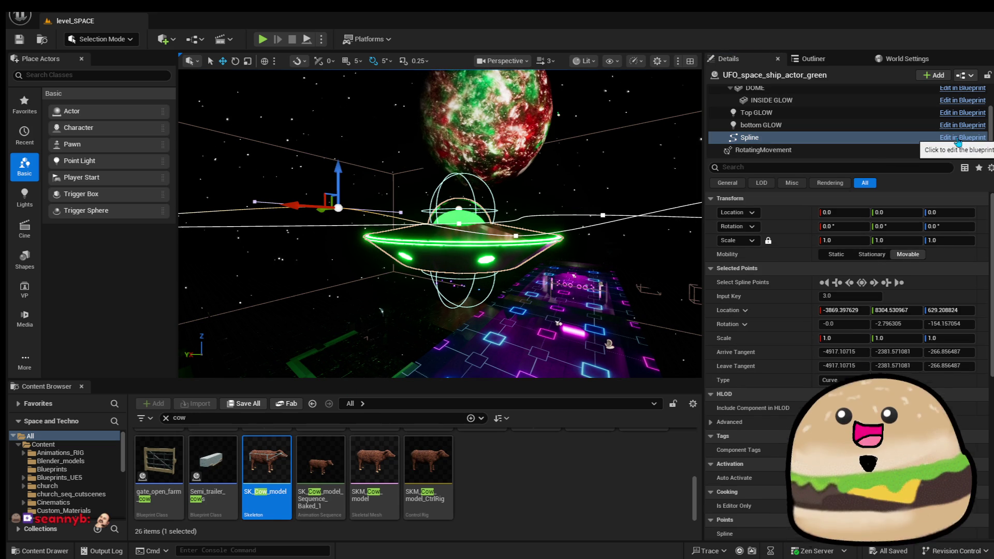
{"action": "scroll", "coordinate": [973, 103], "scroll_direction": "up", "scroll_amount": 3}
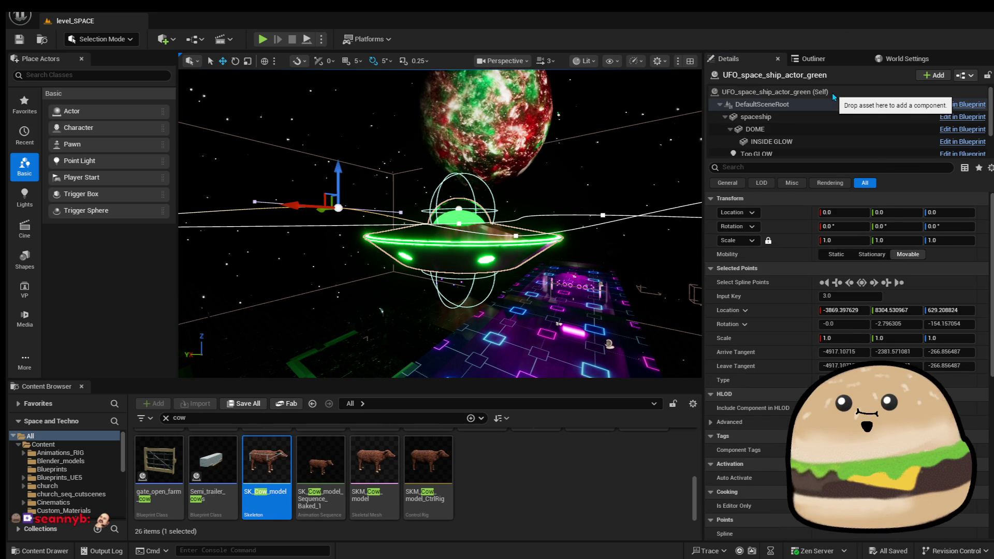
{"action": "left_click", "coordinate": [977, 96]}
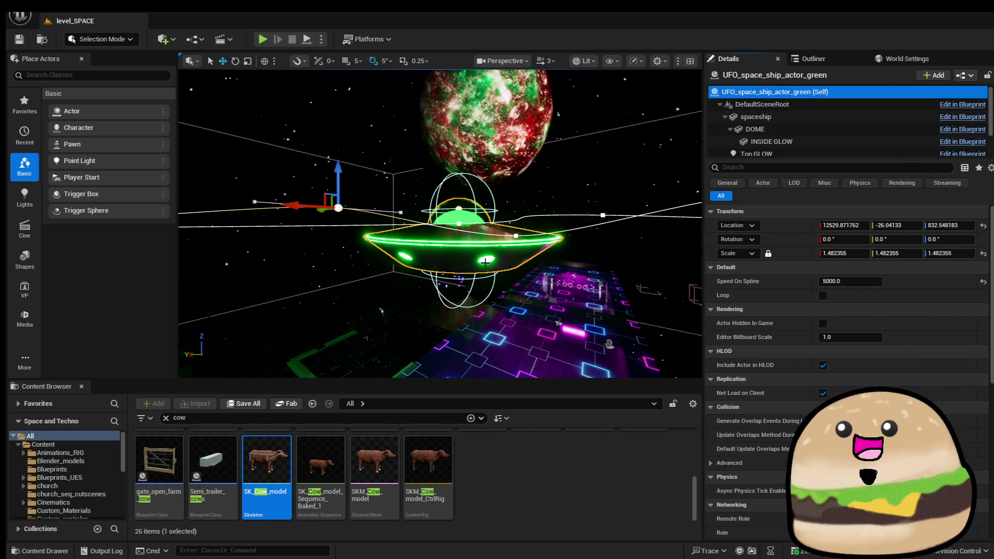
Search the Content Browser for 'ufo', save all, and select the UFO_space_ship_actor blueprint.
{"action": "left_click", "coordinate": [207, 418]}
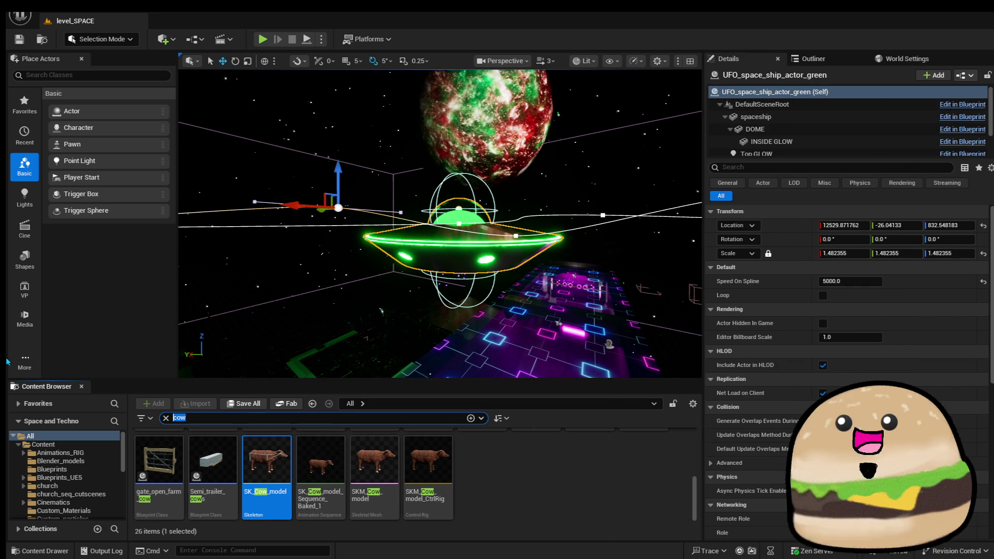
{"action": "type", "text": "ufo"}
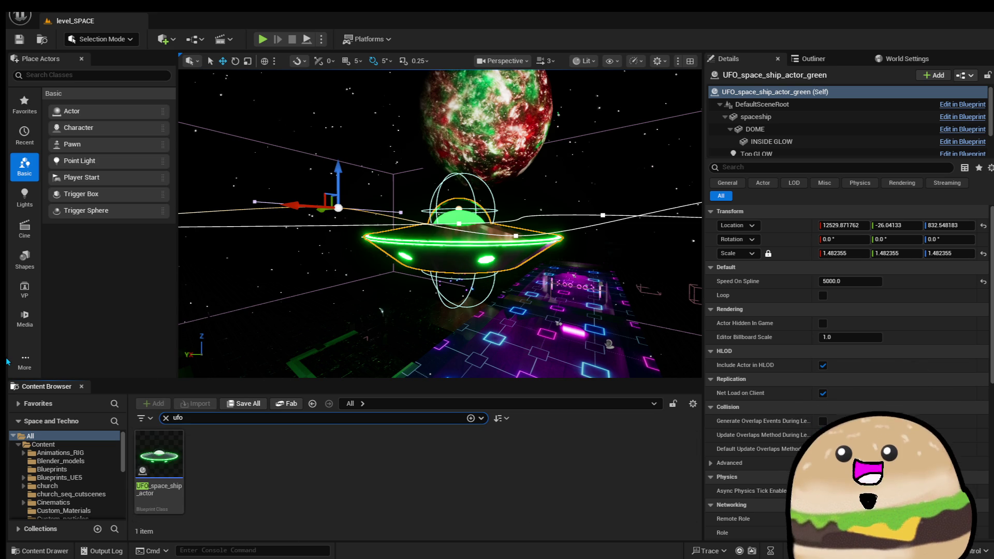
{"action": "left_click", "coordinate": [20, 15]}
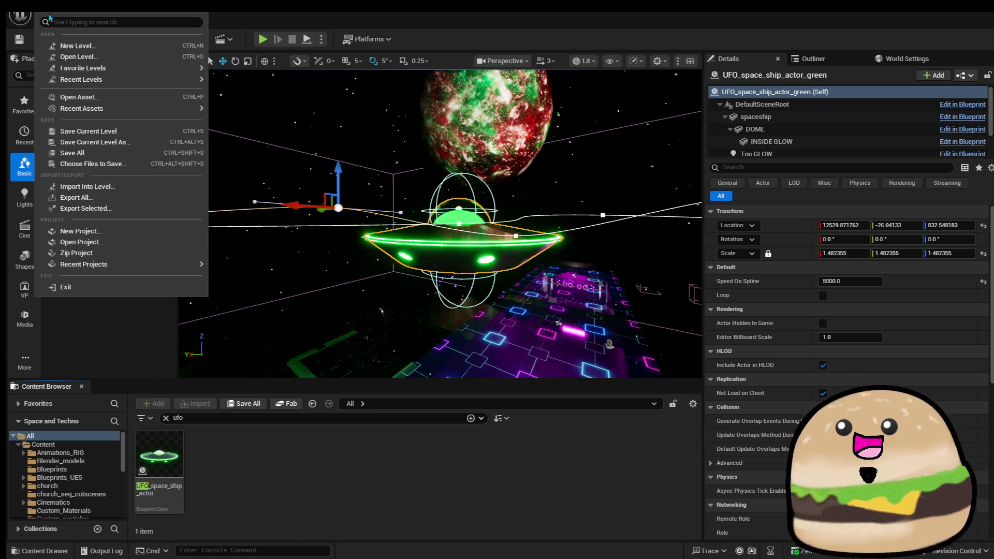
{"action": "left_click", "coordinate": [94, 154]}
{"action": "left_click", "coordinate": [171, 456]}
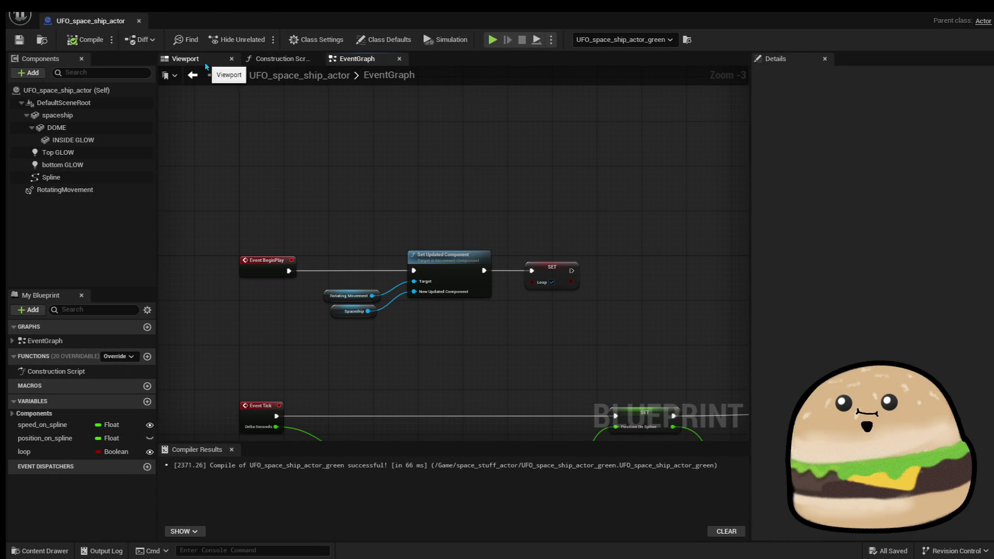
Set the RotatingMovement rotation rate Y to 25 in the UFO blueprint and compile it.
{"action": "scroll", "coordinate": [486, 265], "scroll_direction": "up", "scroll_amount": 3}
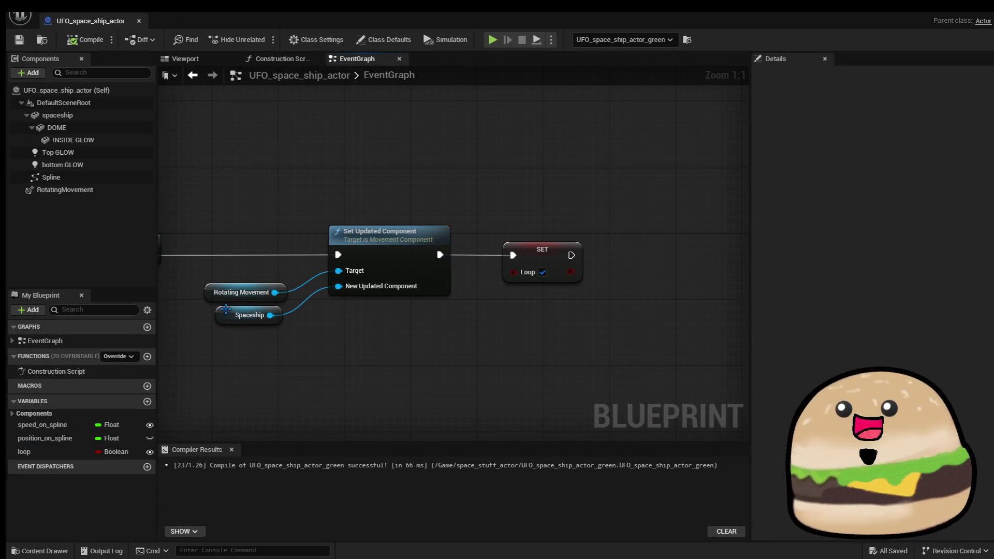
{"action": "left_click", "coordinate": [224, 300]}
{"action": "mouse_move", "coordinate": [464, 316]}
{"action": "left_mouse_down"}
{"action": "mouse_move", "coordinate": [411, 317]}
{"action": "mouse_move", "coordinate": [477, 313]}
{"action": "left_mouse_up"}
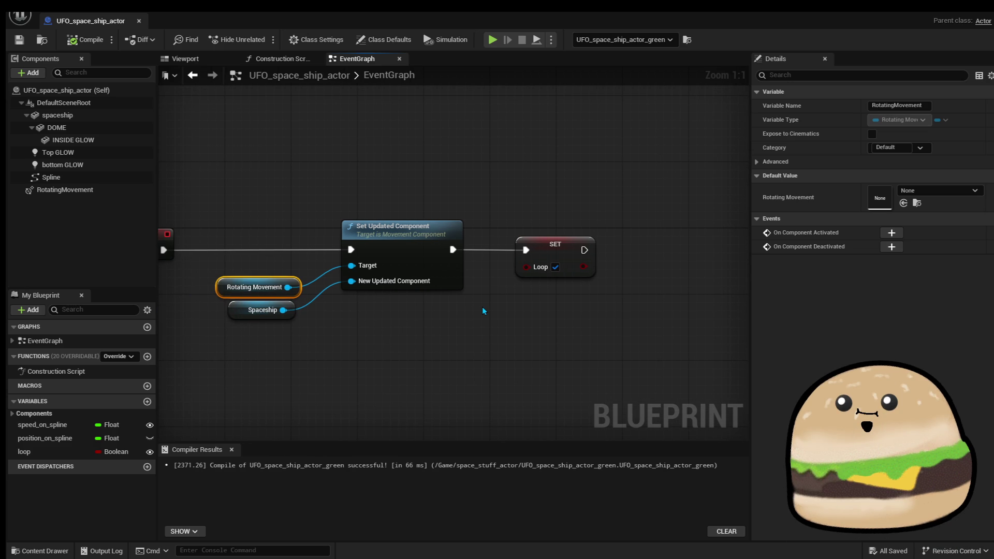
{"action": "left_click", "coordinate": [53, 191]}
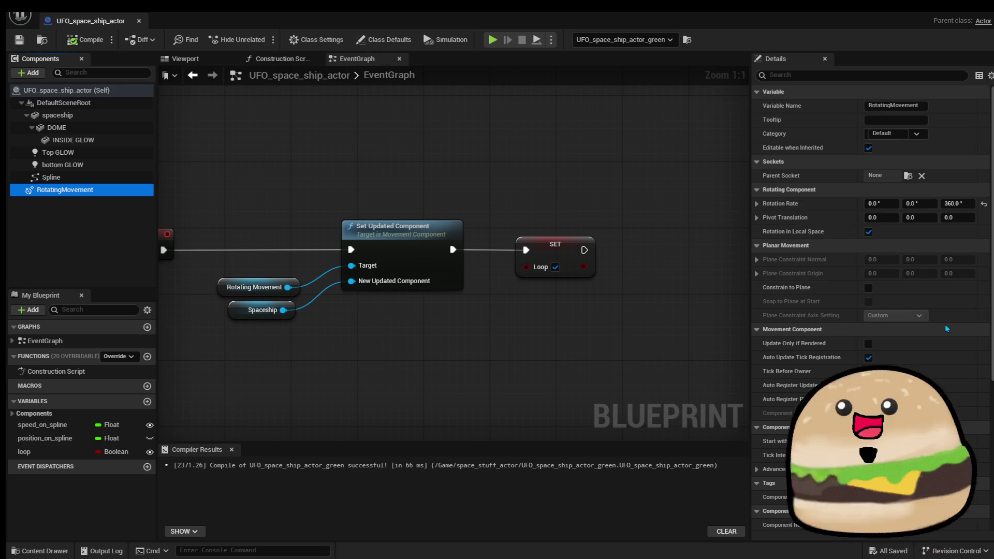
{"action": "right_click", "coordinate": [226, 293]}
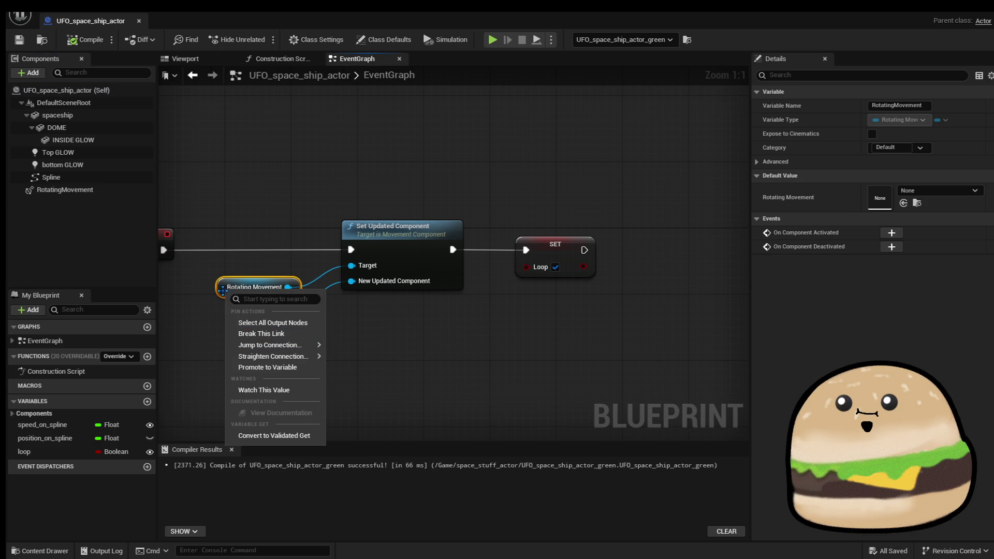
{"action": "key", "text": "Escape"}
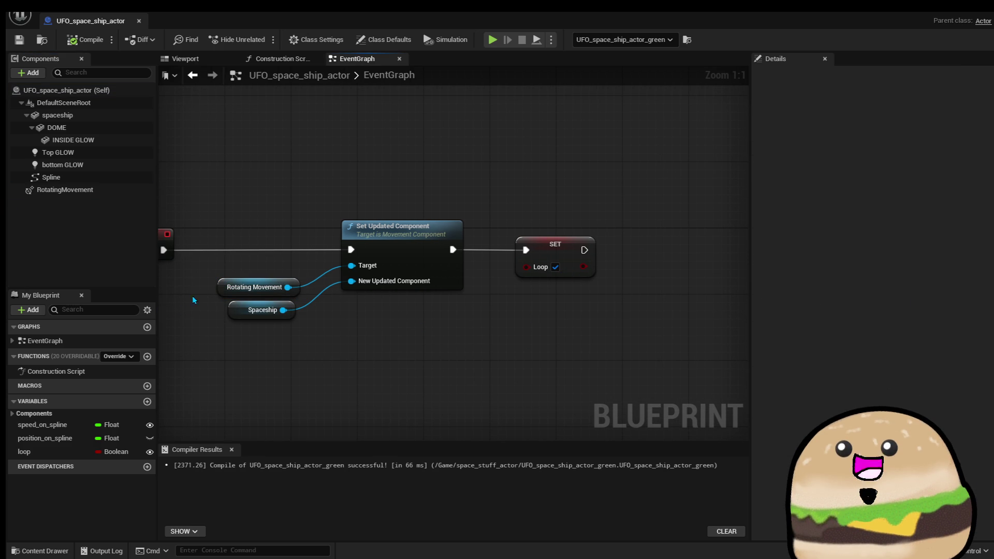
{"action": "left_click", "coordinate": [89, 190]}
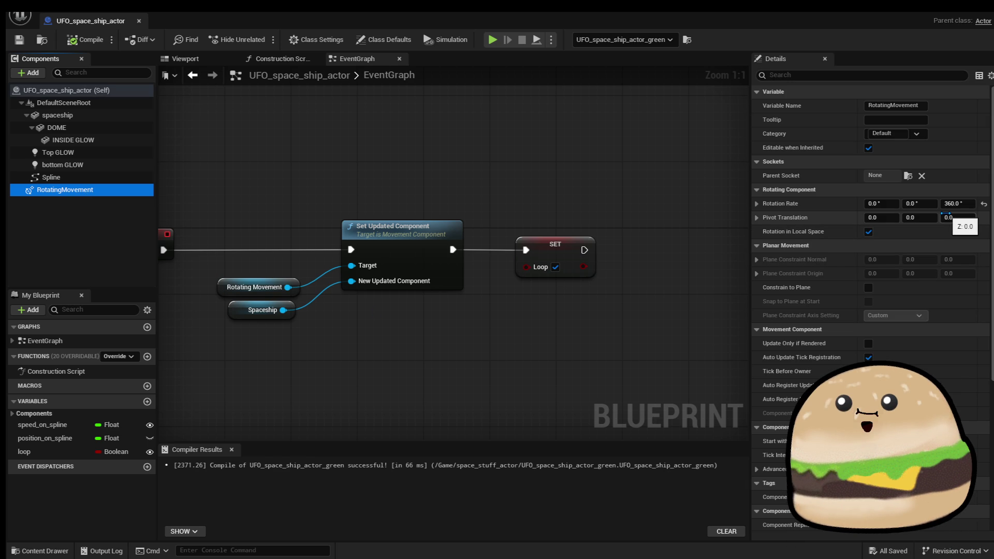
{"action": "left_click", "coordinate": [912, 204]}
{"action": "type", "text": "25"}
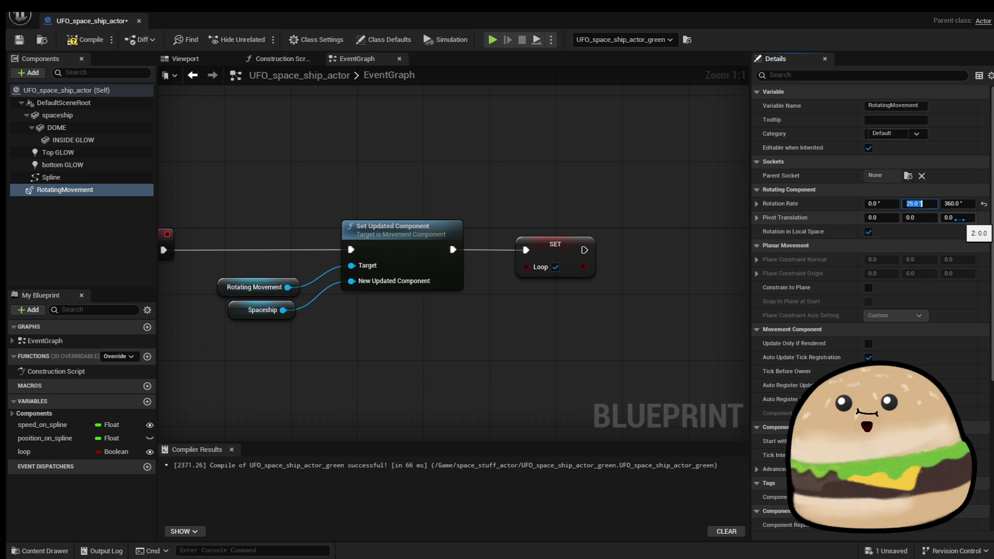
{"action": "left_click", "coordinate": [101, 40]}
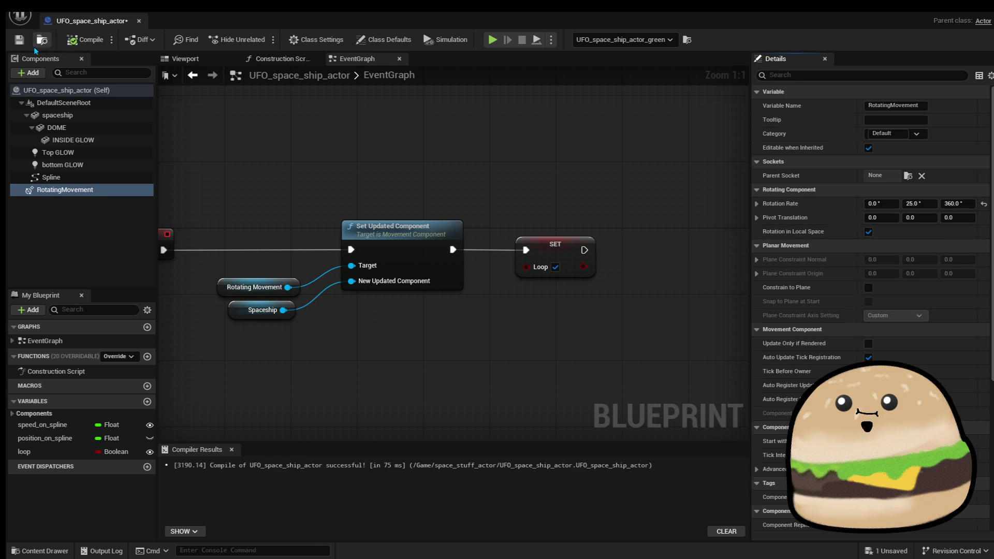
{"action": "left_click", "coordinate": [970, 6]}
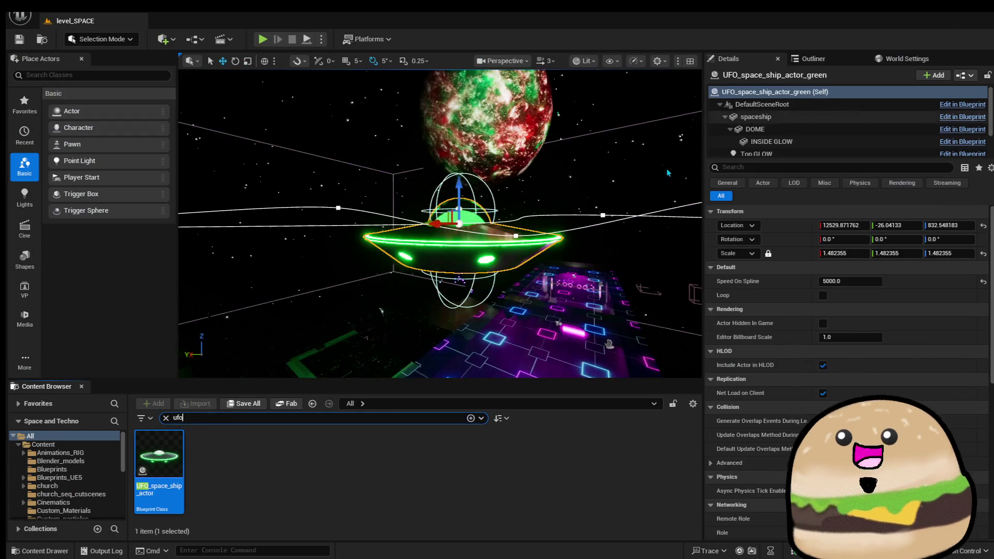
{"action": "right_click", "coordinate": [489, 210]}
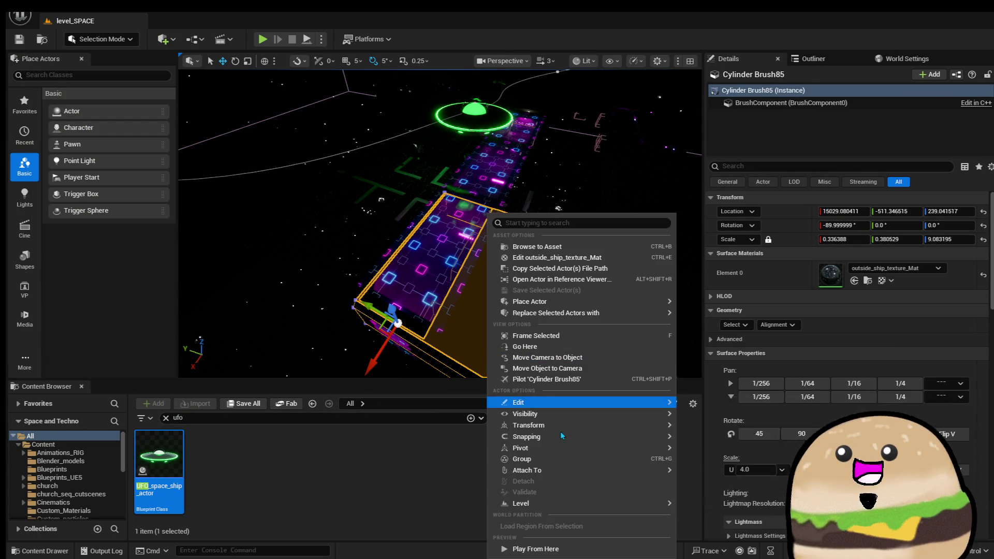
{"action": "left_click", "coordinate": [522, 544]}
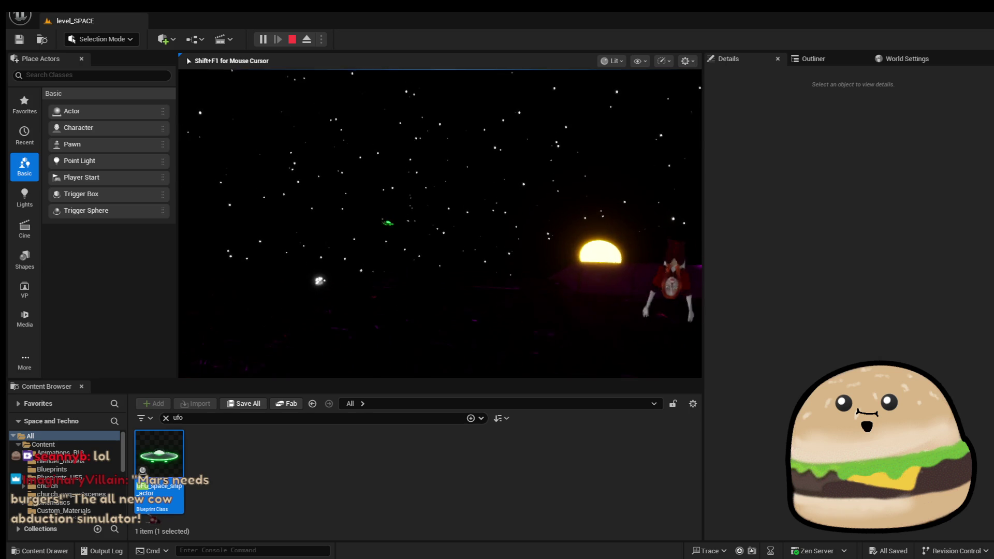
{"action": "key", "text": "Escape"}
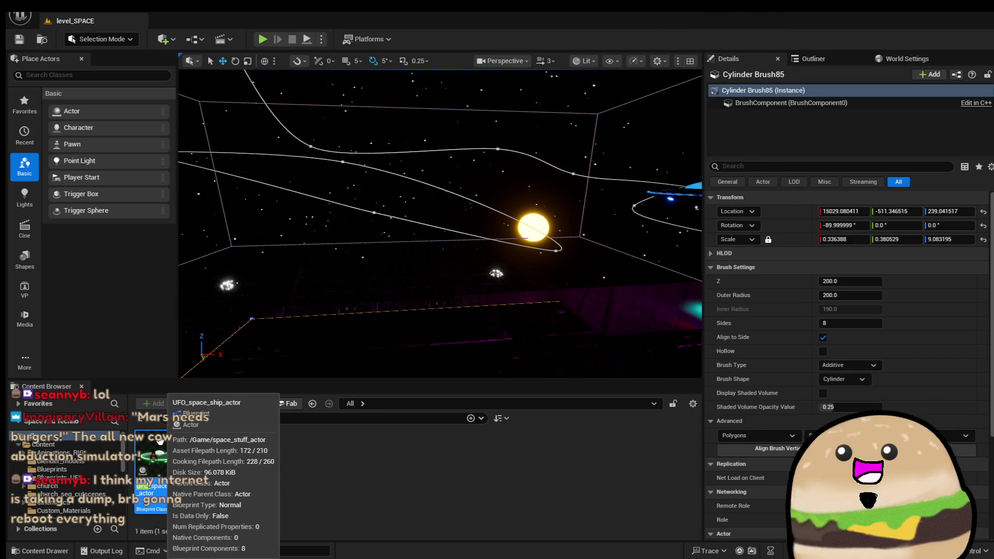
{"action": "double_click", "coordinate": [169, 469]}
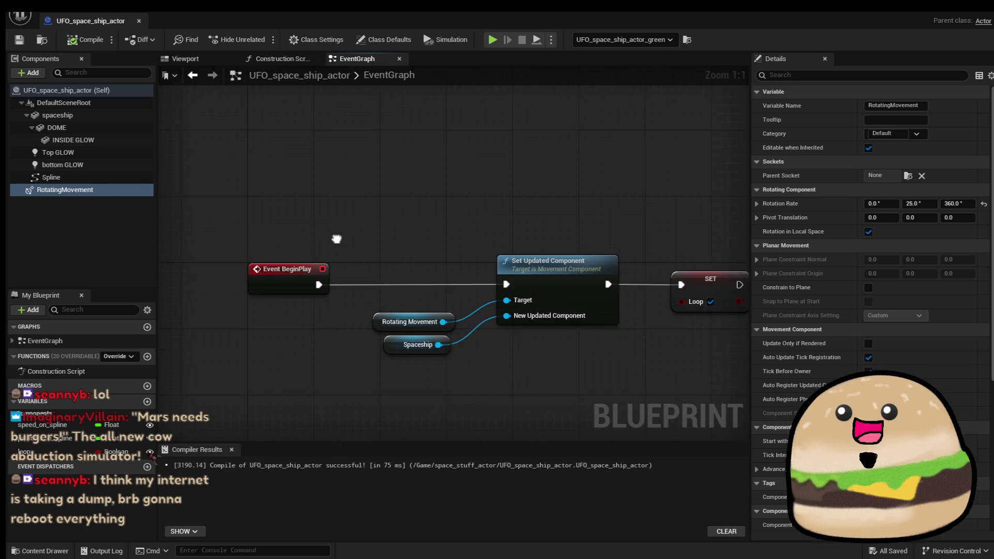
Change the RotatingMovement Y rotation rate from 25 to 90, then return to the level editor.
{"action": "left_click", "coordinate": [77, 190]}
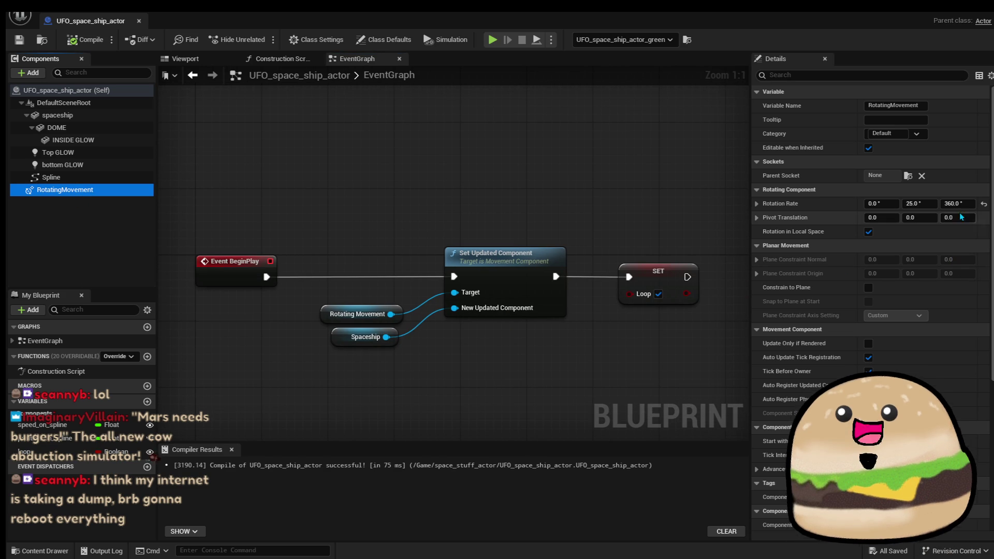
{"action": "left_click", "coordinate": [919, 203]}
{"action": "type", "text": "90"}
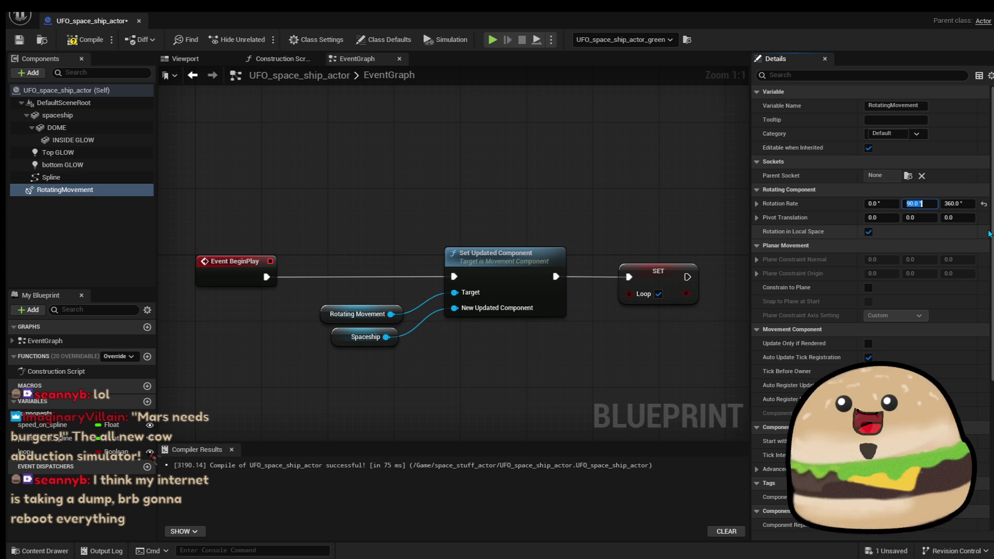
{"action": "left_click", "coordinate": [757, 218]}
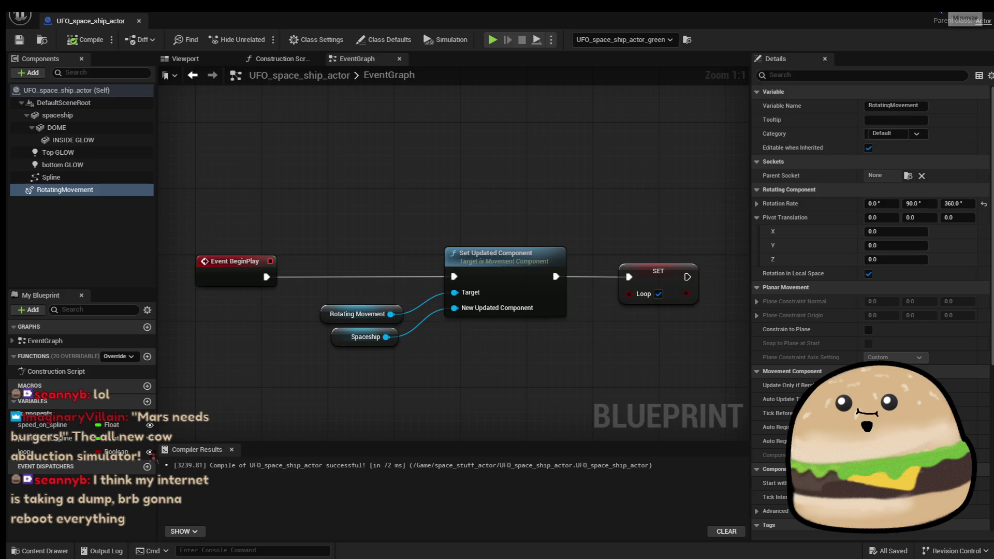
{"action": "left_click", "coordinate": [687, 39]}
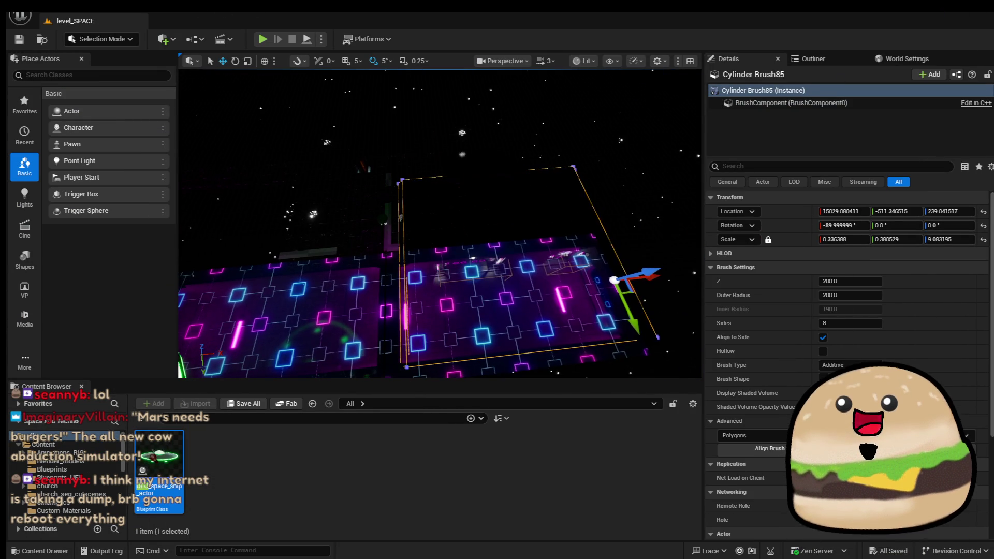
{"action": "right_click", "coordinate": [490, 215]}
{"action": "left_click", "coordinate": [510, 543]}
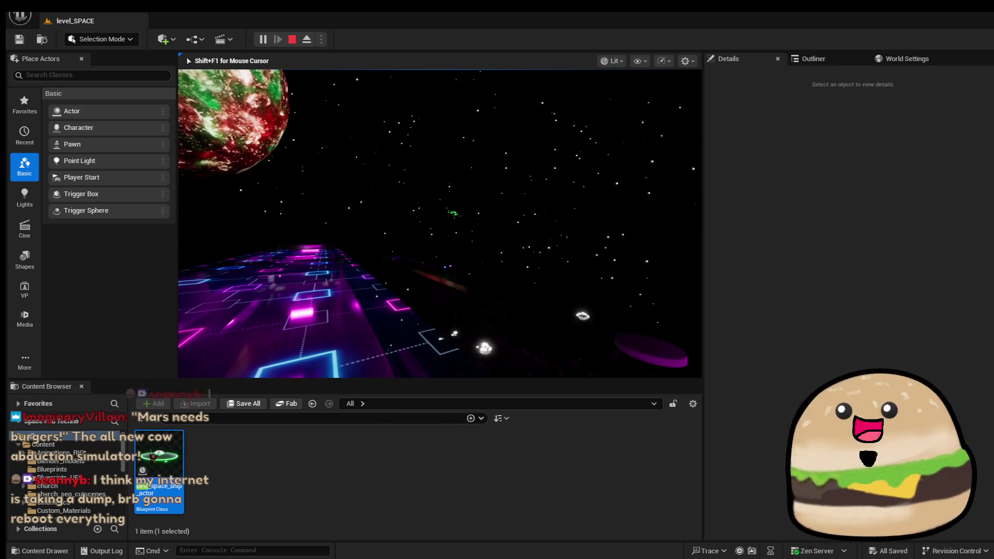
{"action": "key", "text": "F11"}
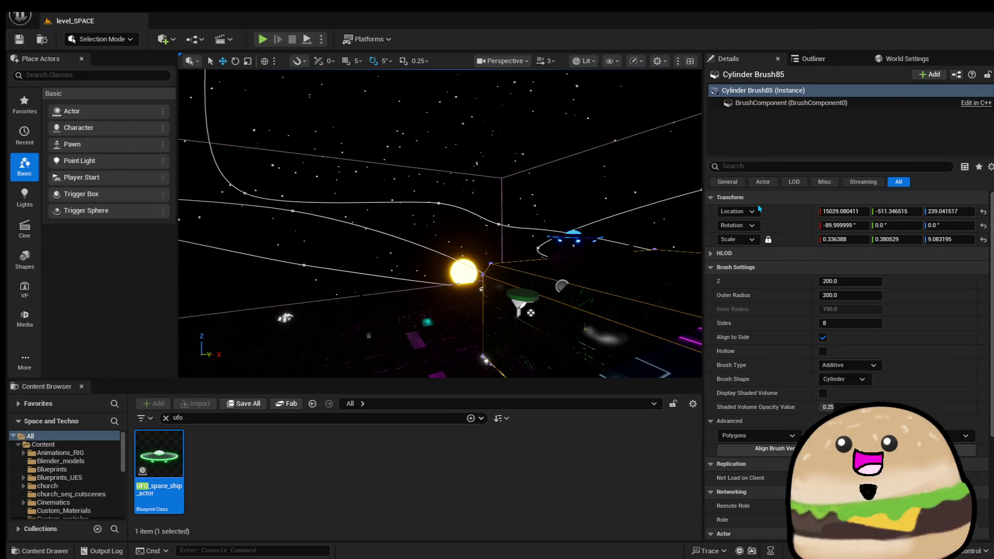
{"action": "double_click", "coordinate": [159, 456]}
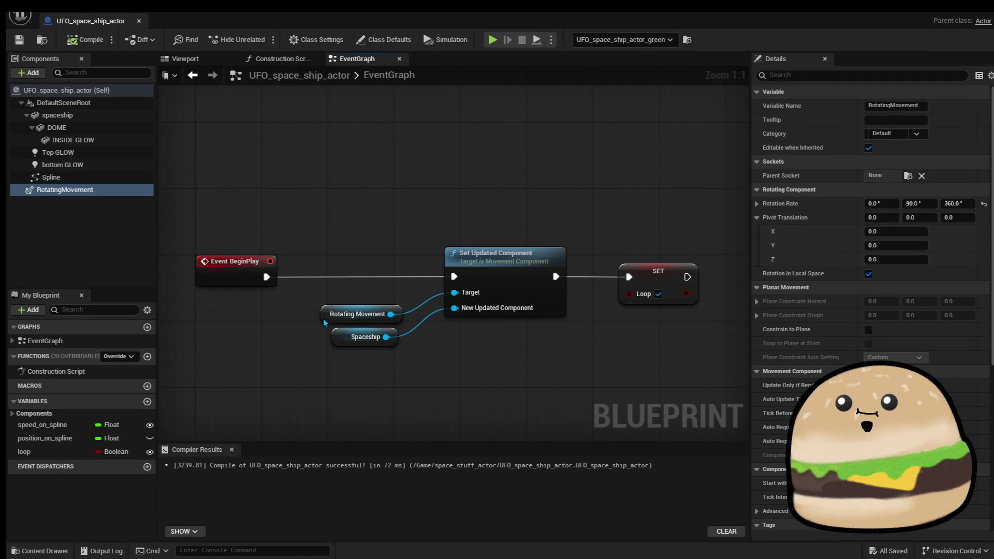
Set the RotatingMovement rotation rate Y to 0 and pivot translation Y to 60.
{"action": "left_click", "coordinate": [328, 315]}
{"action": "left_click", "coordinate": [78, 190]}
{"action": "left_click", "coordinate": [932, 208]}
{"action": "type", "text": "0"}
{"action": "left_click", "coordinate": [932, 218]}
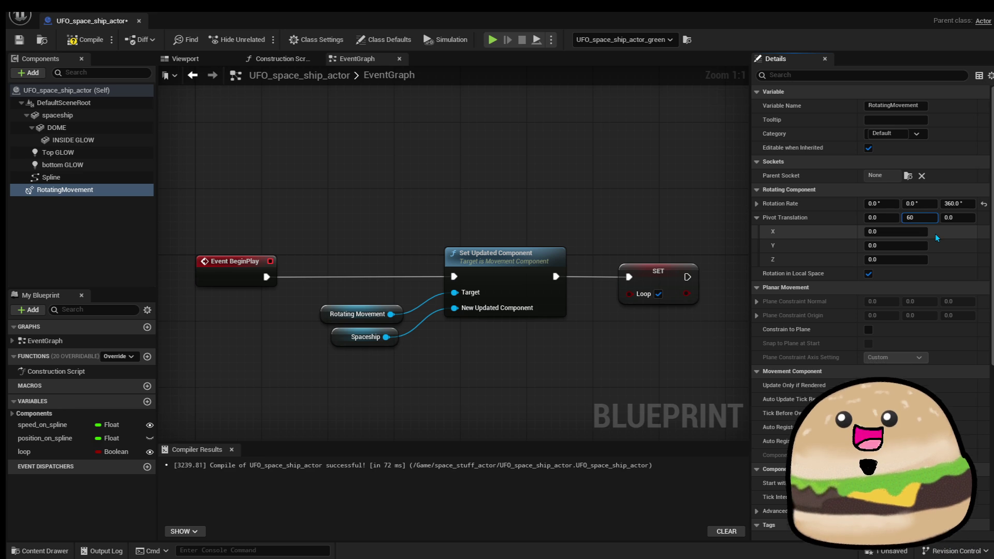
{"action": "left_click", "coordinate": [608, 172]}
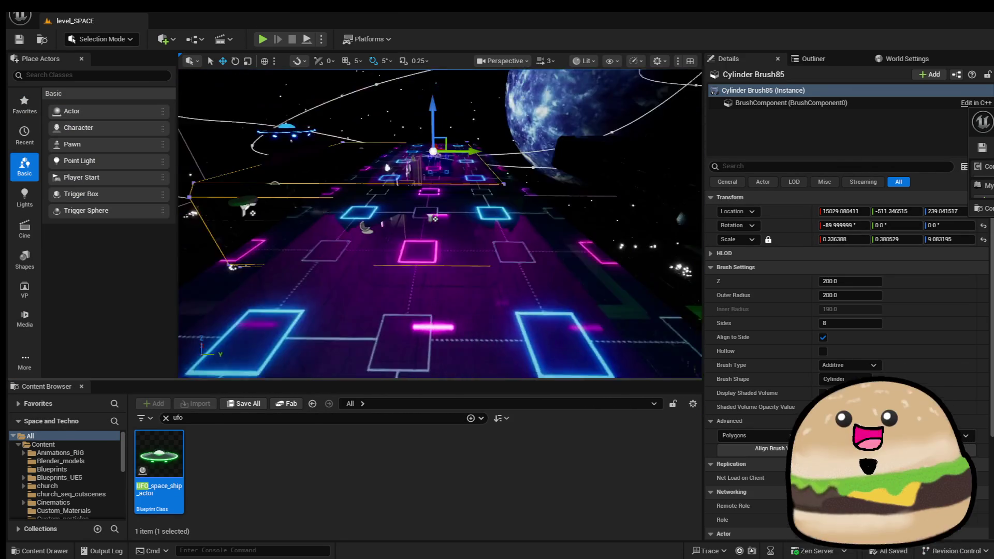
Test-play the level from a chosen spot in the viewport, then stop the session.
{"action": "right_click", "coordinate": [440, 221]}
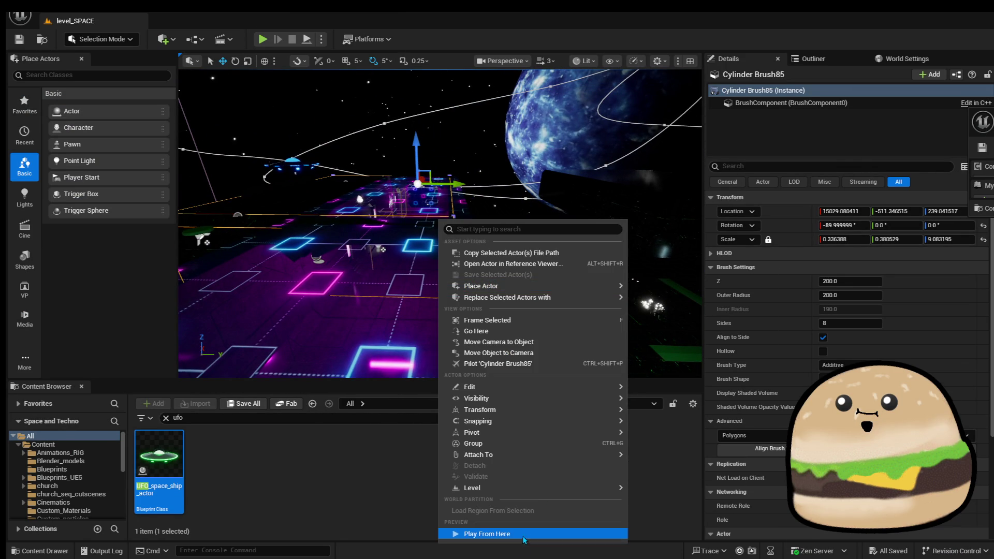
{"action": "left_click", "coordinate": [517, 534]}
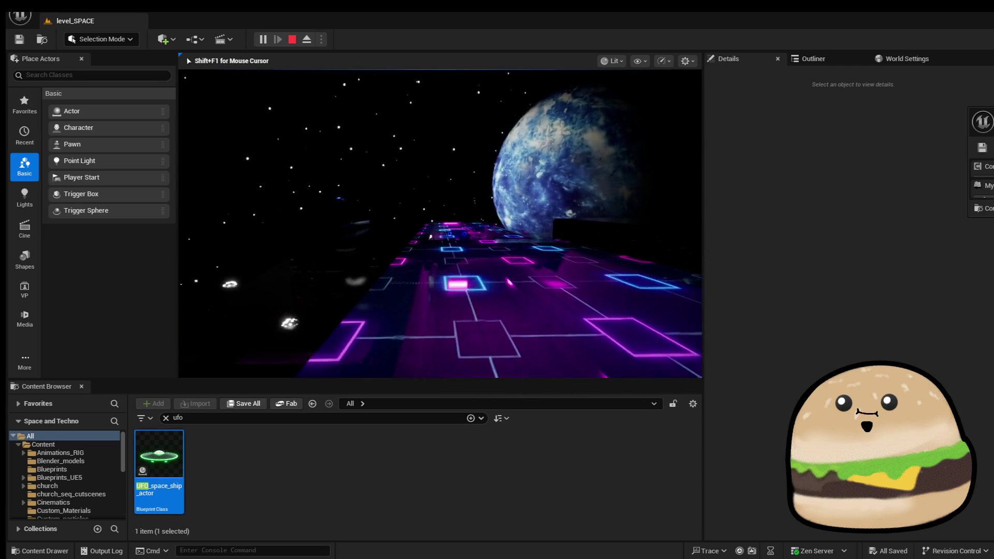
{"action": "key", "text": "Escape"}
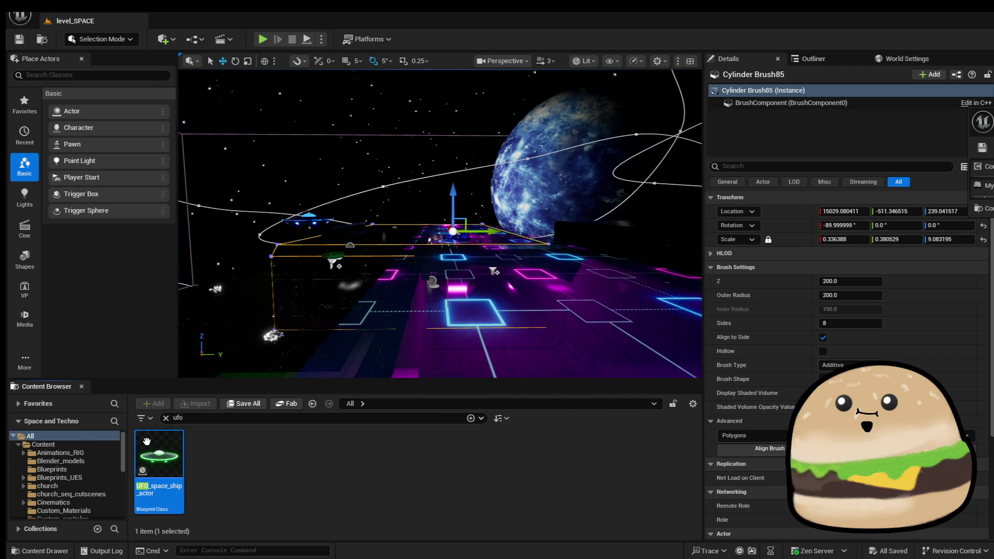
Reopen the UFO_space_ship_actor blueprint and maximize its editor window.
{"action": "right_click", "coordinate": [146, 441]}
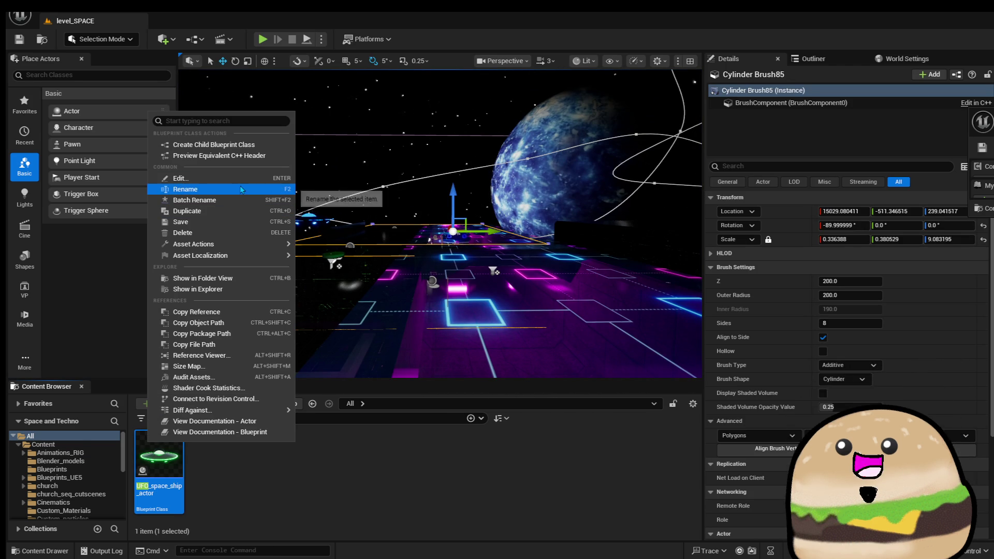
{"action": "key", "text": "Escape"}
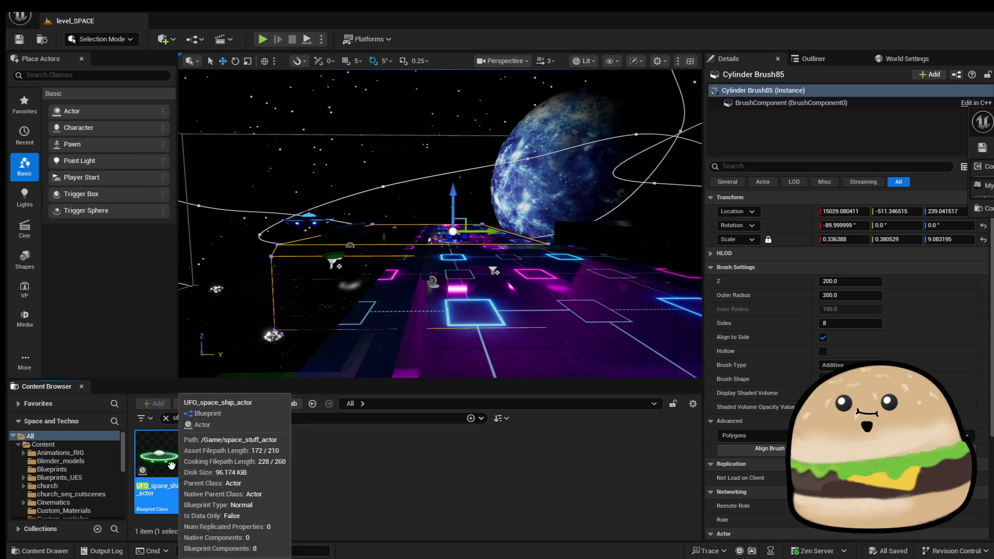
{"action": "key", "text": "Return"}
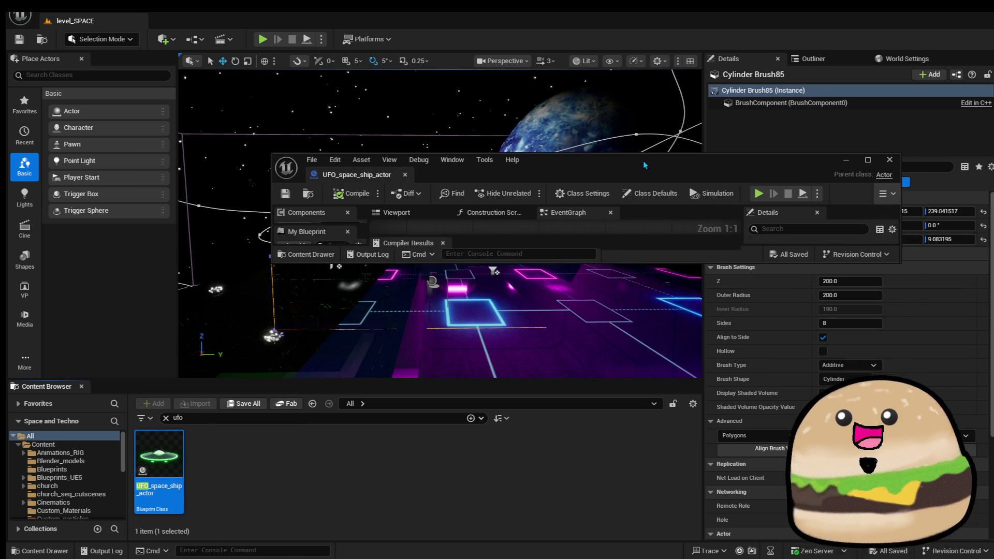
{"action": "double_click", "coordinate": [643, 161]}
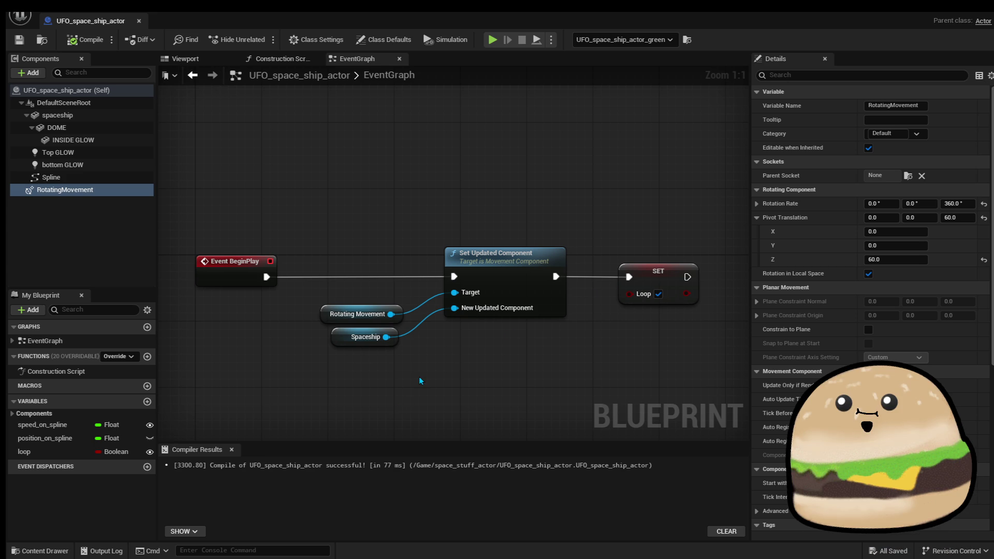
Select the RotatingMovement component and pan the event graph to survey the nodes.
{"action": "left_click", "coordinate": [357, 313]}
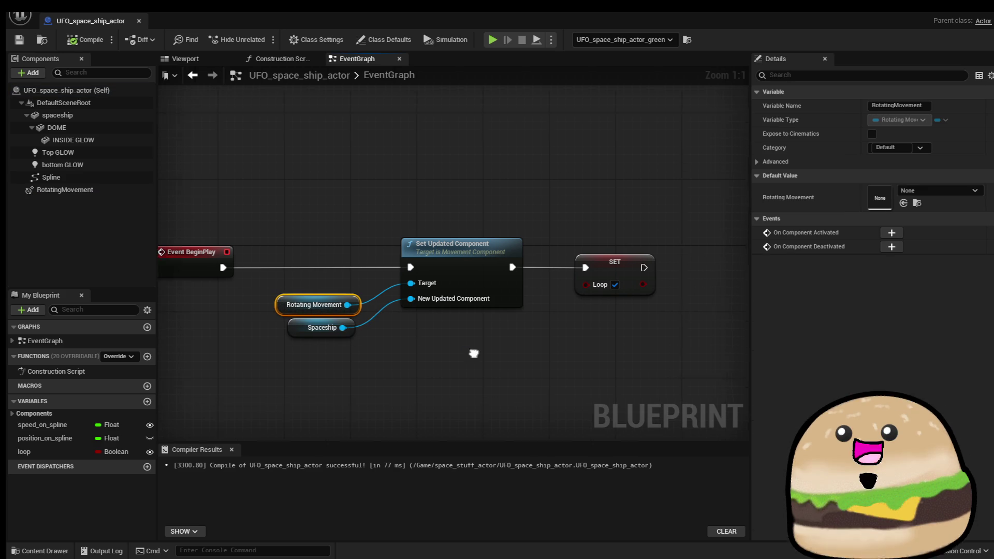
{"action": "left_click", "coordinate": [88, 190]}
{"action": "scroll", "coordinate": [580, 151], "scroll_direction": "down", "scroll_amount": 1}
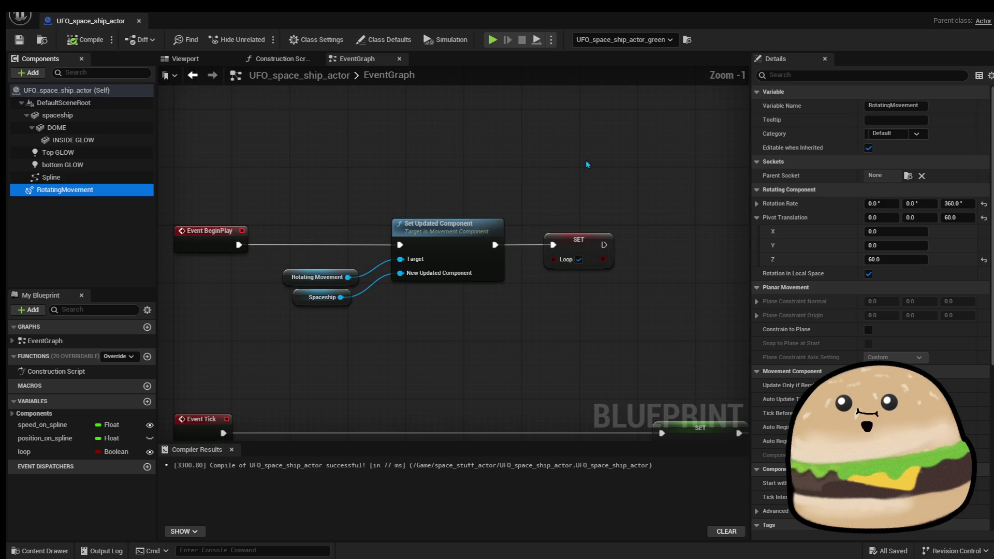
{"action": "scroll", "coordinate": [589, 160], "scroll_direction": "down", "scroll_amount": 1}
{"action": "mouse_move", "coordinate": [593, 164]}
{"action": "left_mouse_down"}
{"action": "mouse_move", "coordinate": [377, 153]}
{"action": "mouse_move", "coordinate": [580, 152]}
{"action": "mouse_move", "coordinate": [524, 163]}
{"action": "left_mouse_up"}
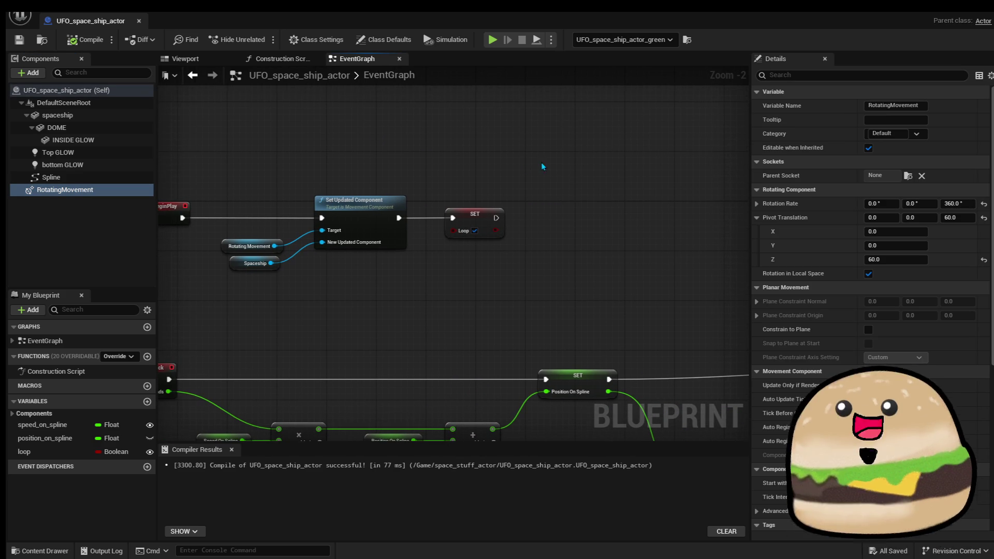
{"action": "left_click_drag", "start_coordinate": [587, 165], "coordinate": [551, 166]}
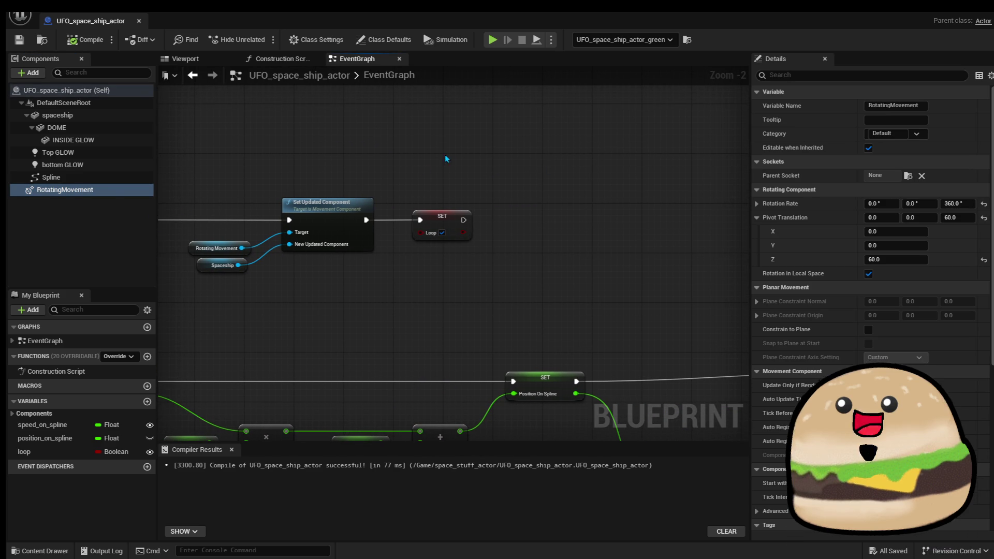
{"action": "left_click_drag", "start_coordinate": [305, 136], "coordinate": [348, 139]}
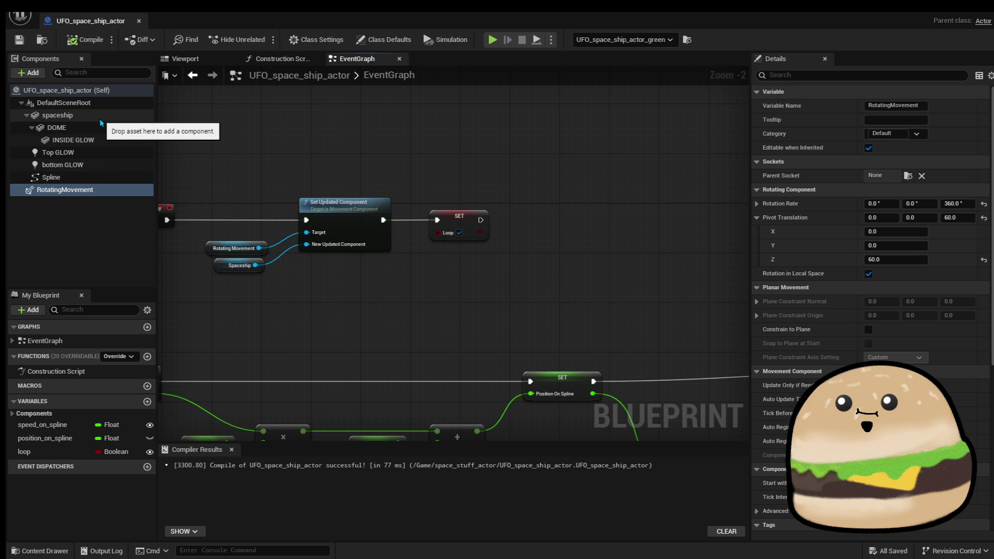
Add a Spaceship getter node and pull a wire from it, searching 'move'.
{"action": "mouse_move", "coordinate": [102, 121]}
{"action": "left_mouse_down"}
{"action": "mouse_move", "coordinate": [613, 264]}
{"action": "mouse_move", "coordinate": [505, 252]}
{"action": "left_mouse_up"}
{"action": "left_click_drag", "start_coordinate": [626, 237], "coordinate": [558, 227]}
{"action": "scroll", "coordinate": [556, 230], "scroll_direction": "up", "scroll_amount": 2}
{"action": "left_click_drag", "start_coordinate": [450, 253], "coordinate": [517, 219]}
{"action": "type", "text": "move"}
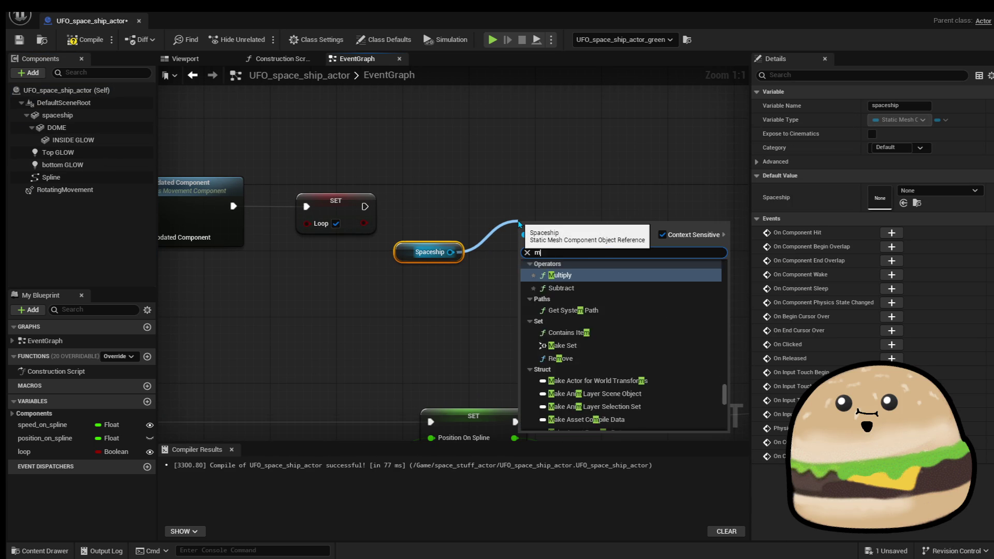
Add a Move Component To node for the Spaceship and wire it after the Loop SET node.
{"action": "key", "text": "Return"}
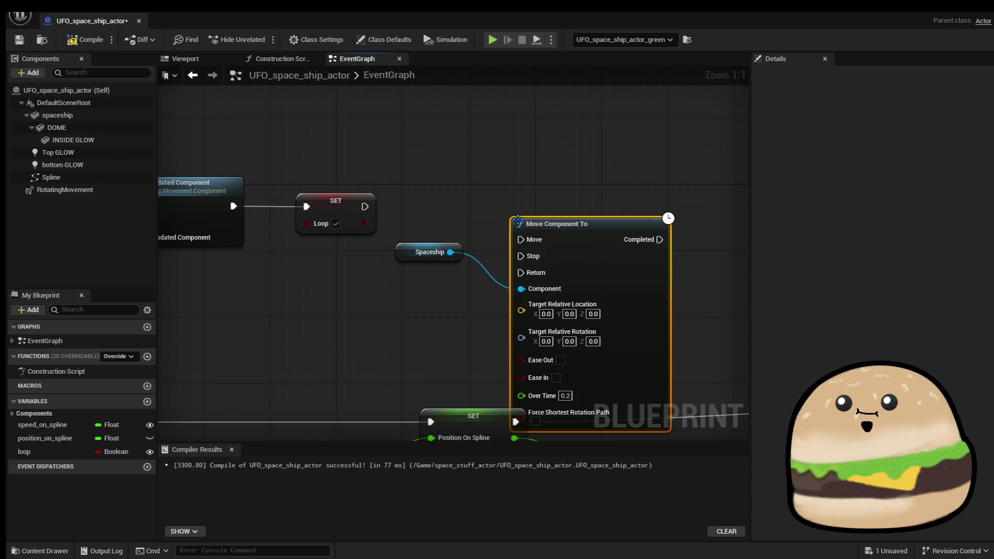
{"action": "left_click_drag", "start_coordinate": [585, 259], "coordinate": [626, 193]}
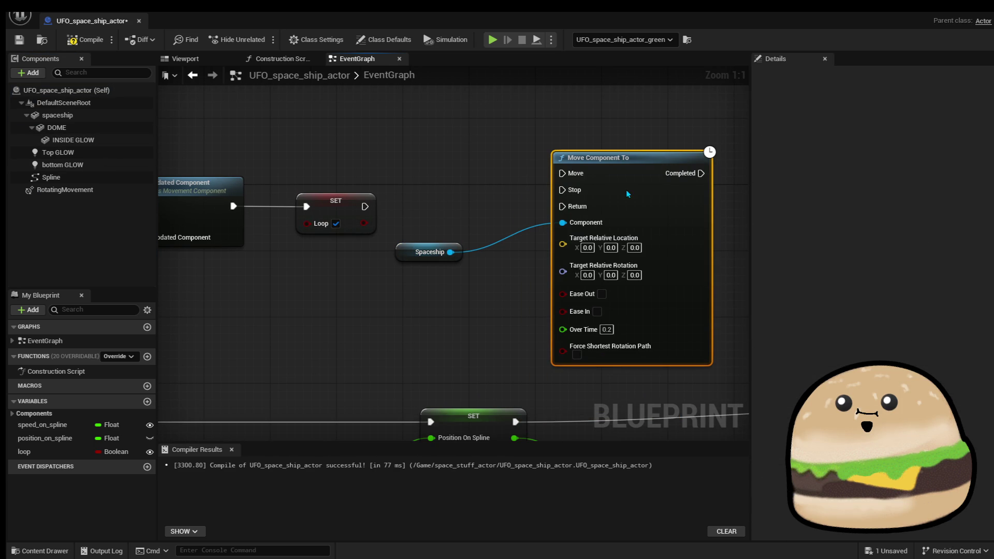
{"action": "left_click_drag", "start_coordinate": [554, 175], "coordinate": [560, 174]}
{"action": "left_click_drag", "start_coordinate": [613, 119], "coordinate": [476, 122]}
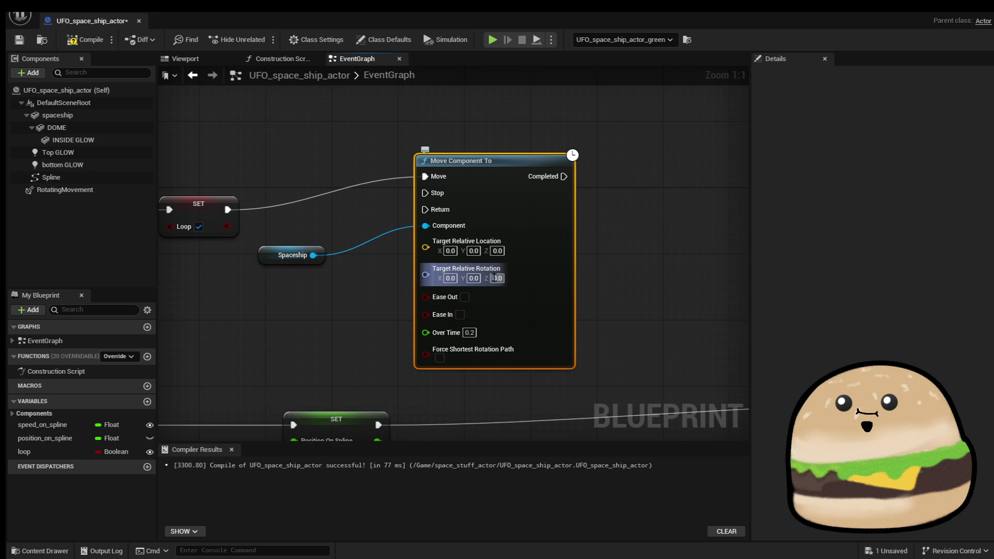
{"action": "left_click", "coordinate": [217, 60]}
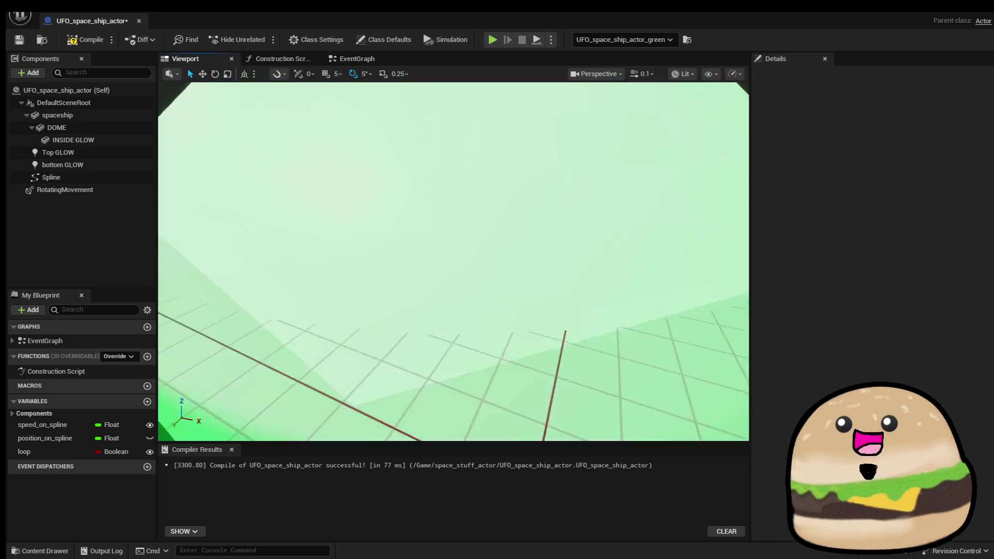
Test-tilt the spaceship mesh to -25° pitch, then undo so its rotation stays 0, 0, 0.
{"action": "mouse_move", "coordinate": [169, 112]}
{"action": "left_mouse_down"}
{"action": "mouse_move", "coordinate": [170, 153]}
{"action": "mouse_move", "coordinate": [170, 112]}
{"action": "left_mouse_up"}
{"action": "left_click", "coordinate": [113, 110]}
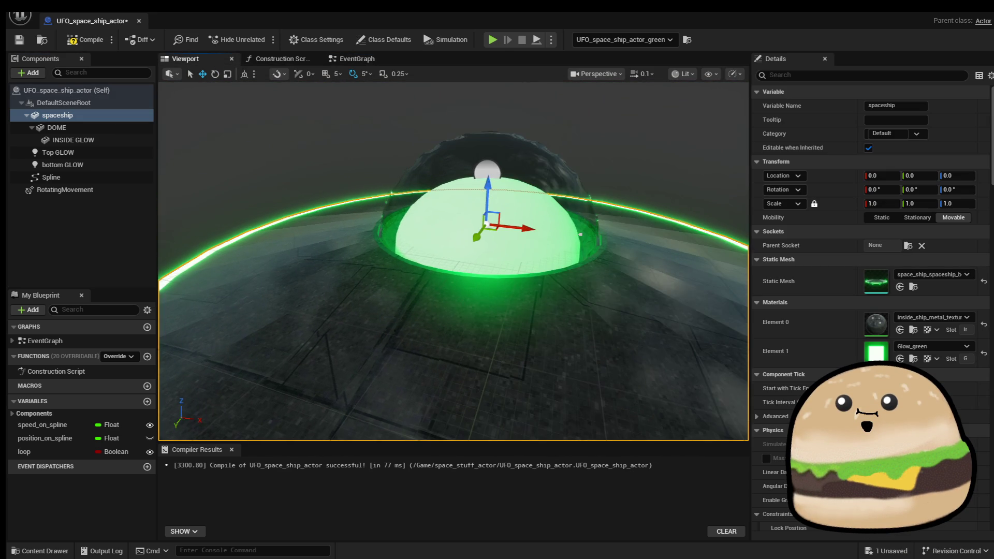
{"action": "key", "text": "f"}
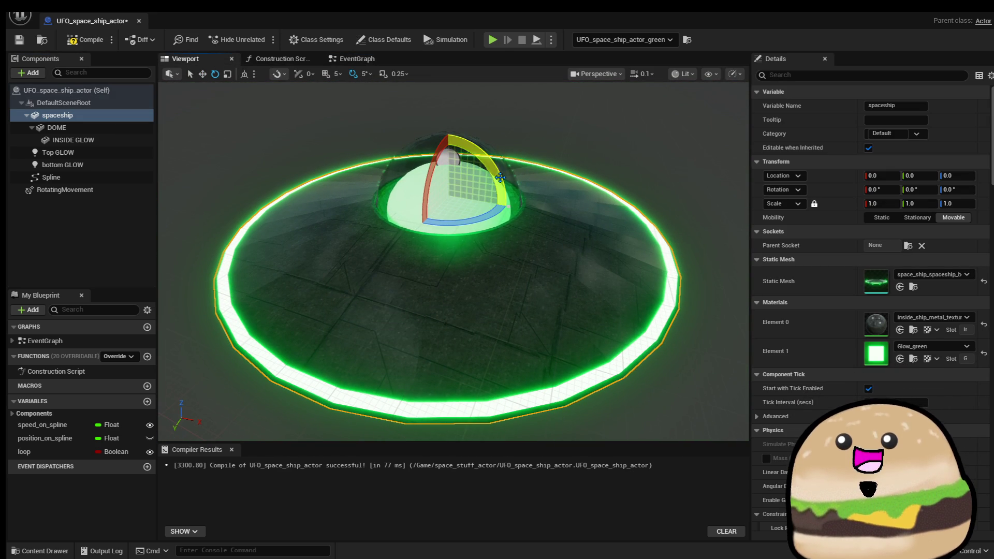
{"action": "key", "text": "e"}
{"action": "left_click_drag", "start_coordinate": [510, 207], "coordinate": [497, 175]}
{"action": "key", "text": "ctrl+z"}
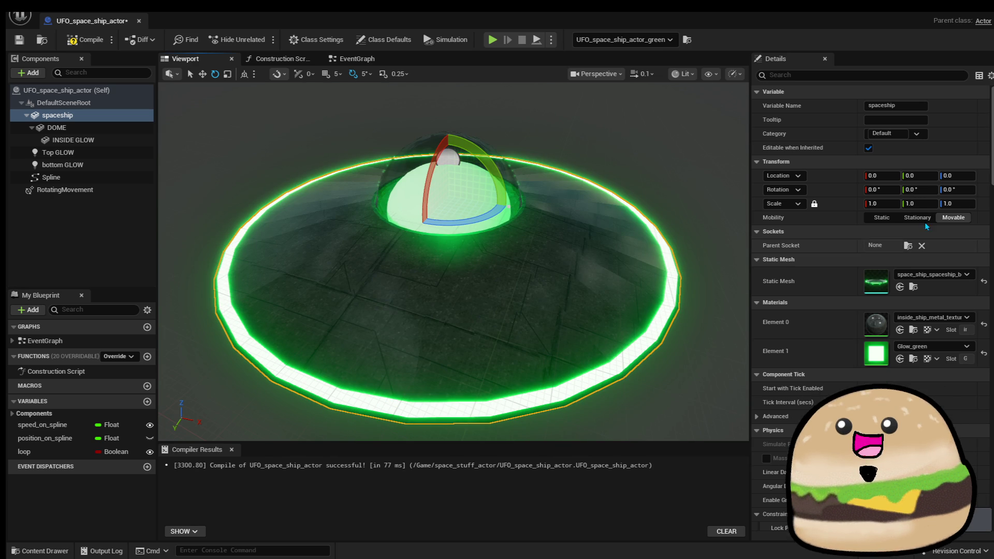
{"action": "left_click", "coordinate": [366, 61]}
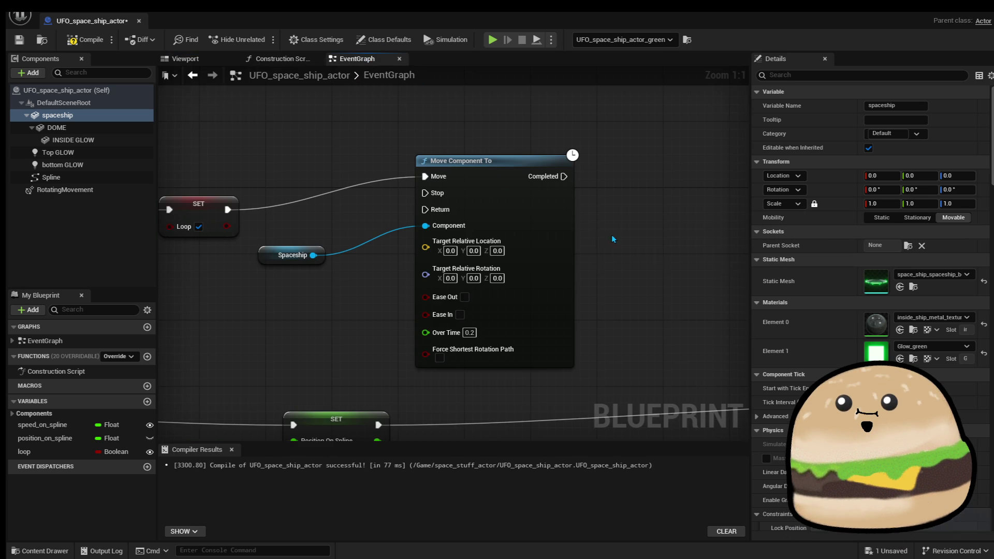
Add a 5.0-second Delay after the Move Component To node.
{"action": "left_click_drag", "start_coordinate": [604, 240], "coordinate": [584, 235]}
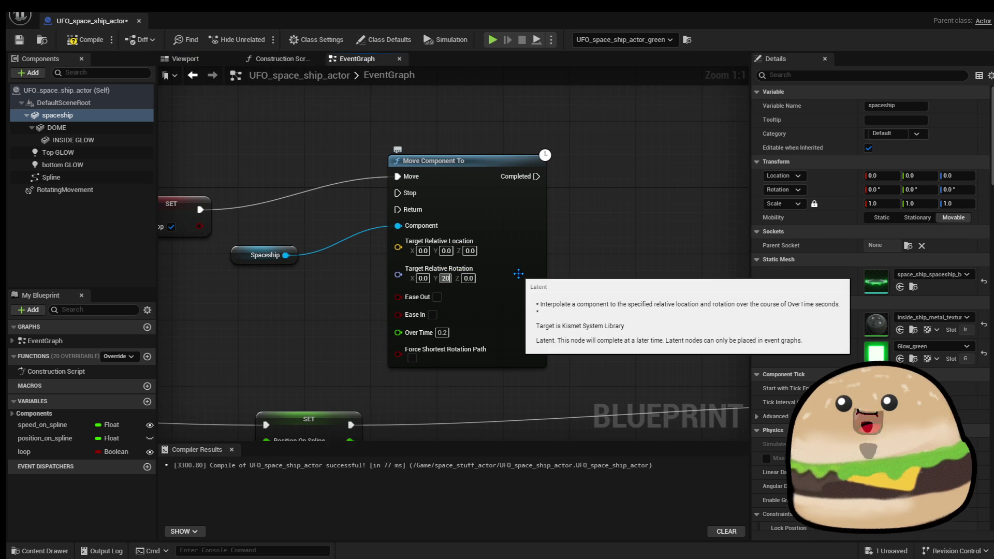
{"action": "scroll", "coordinate": [573, 257], "scroll_direction": "down", "scroll_amount": 2}
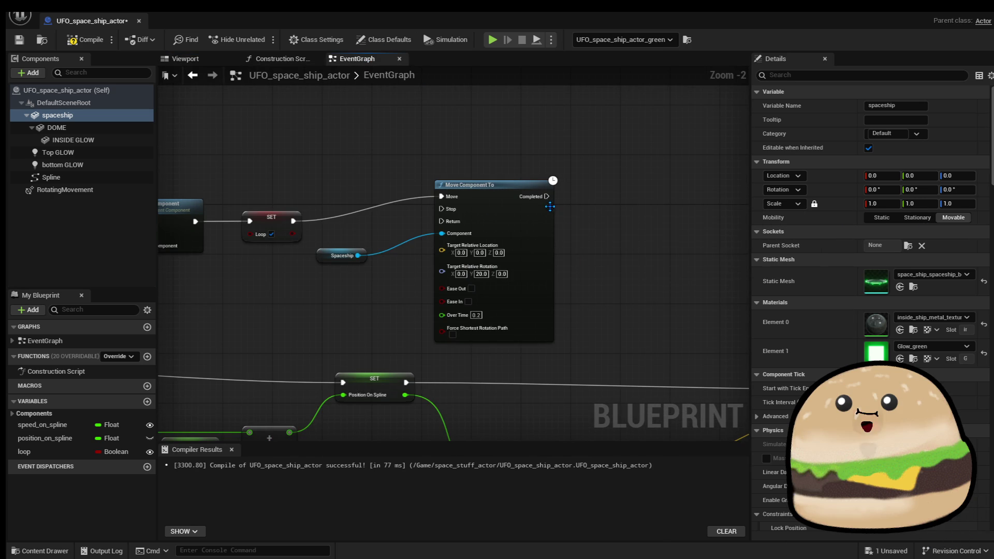
{"action": "left_click_drag", "start_coordinate": [548, 196], "coordinate": [610, 197]}
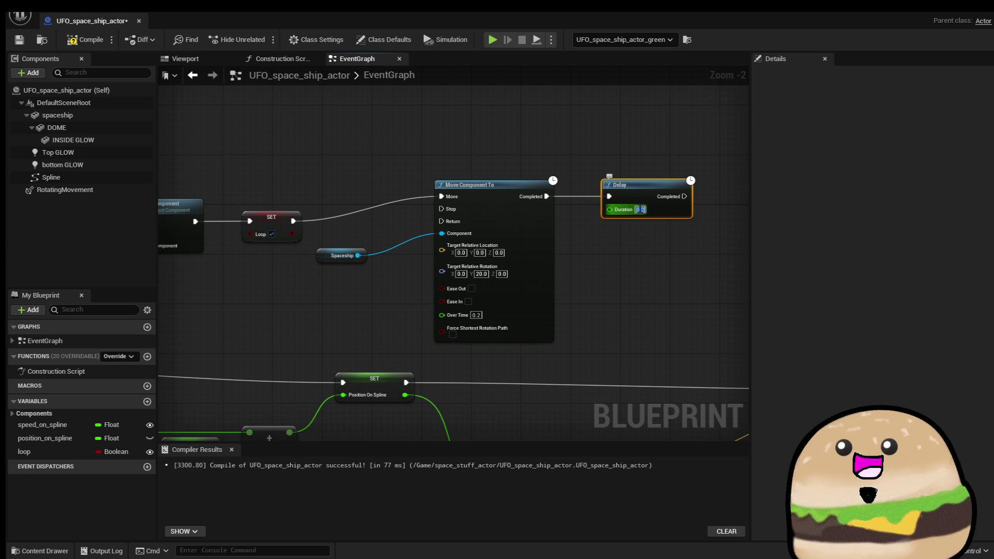
{"action": "type", "text": "5"}
{"action": "key", "text": "Return"}
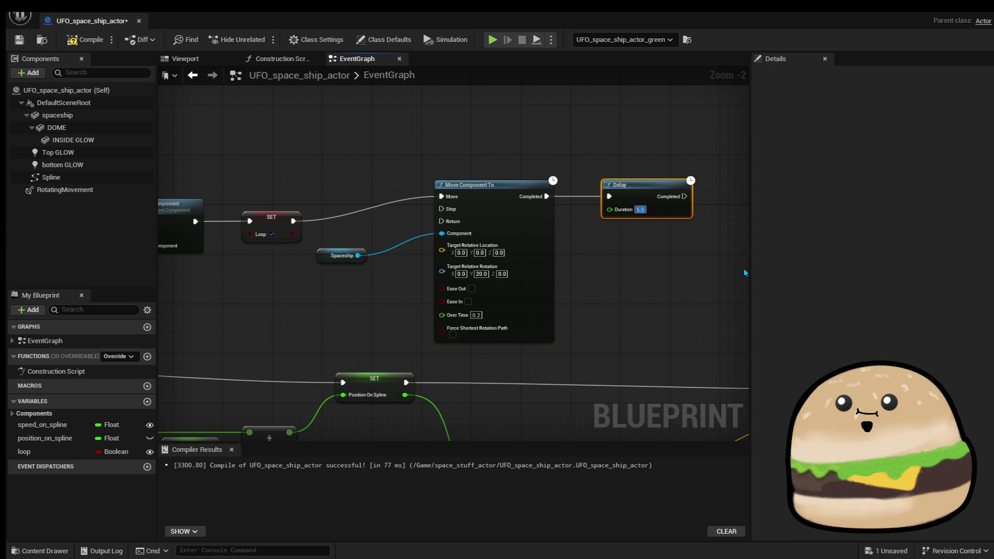
Make the spaceship move ease out and ease in over 3.0 seconds.
{"action": "left_click", "coordinate": [471, 289]}
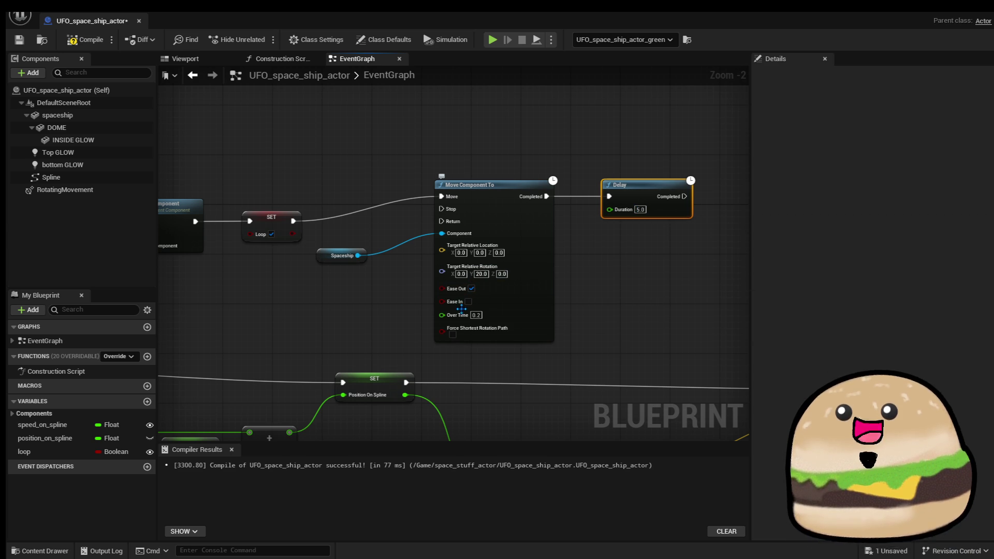
{"action": "left_click", "coordinate": [468, 302]}
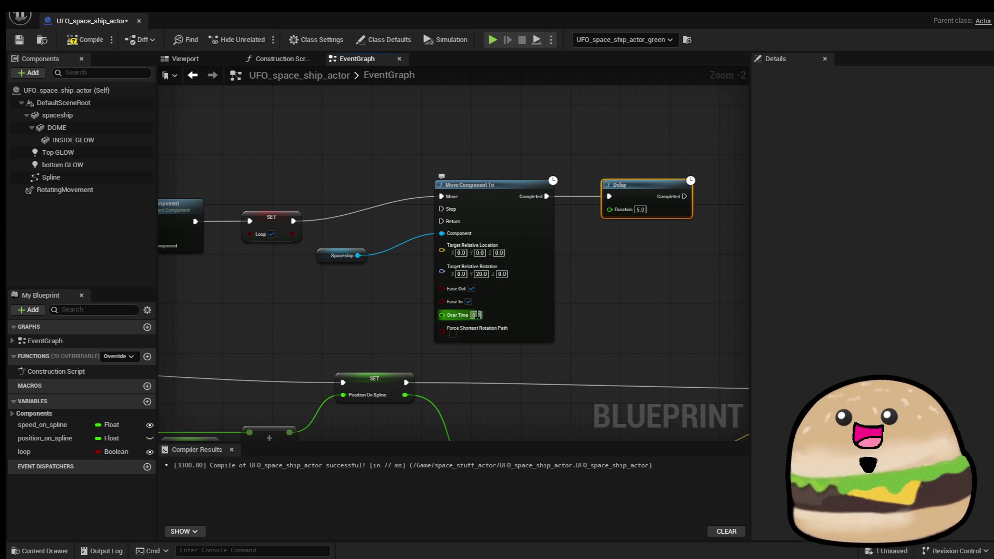
{"action": "type", "text": "3"}
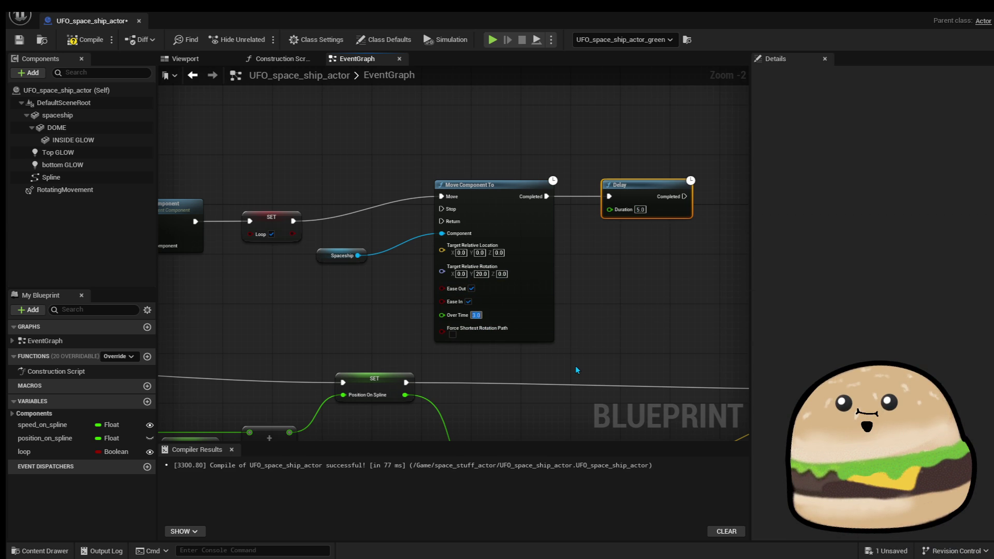
Duplicate the Move Component To and Spaceship nodes and wire the copy after the Delay.
{"action": "mouse_move", "coordinate": [567, 300]}
{"action": "left_mouse_down"}
{"action": "mouse_move", "coordinate": [472, 300]}
{"action": "mouse_move", "coordinate": [493, 287]}
{"action": "left_mouse_up"}
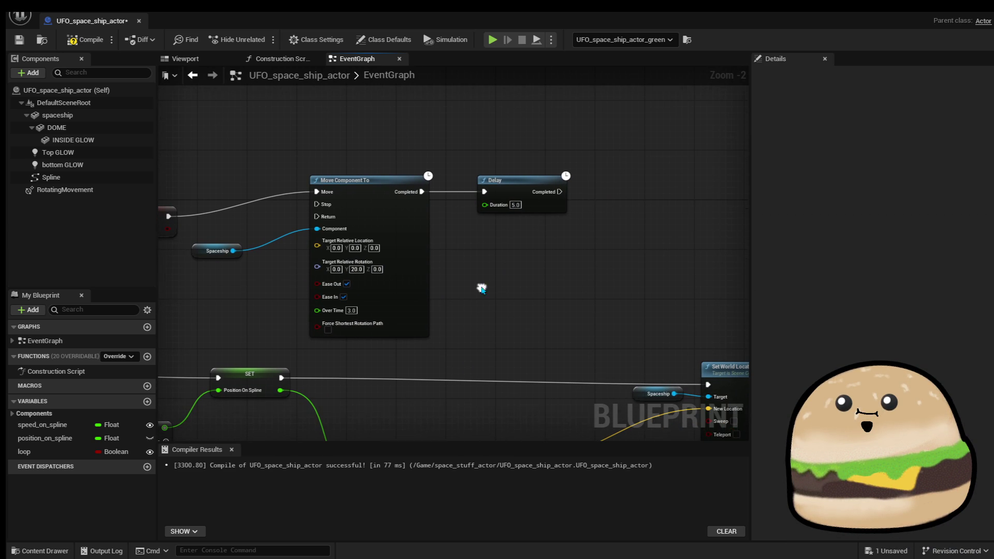
{"action": "left_click_drag", "start_coordinate": [355, 242], "coordinate": [381, 224]}
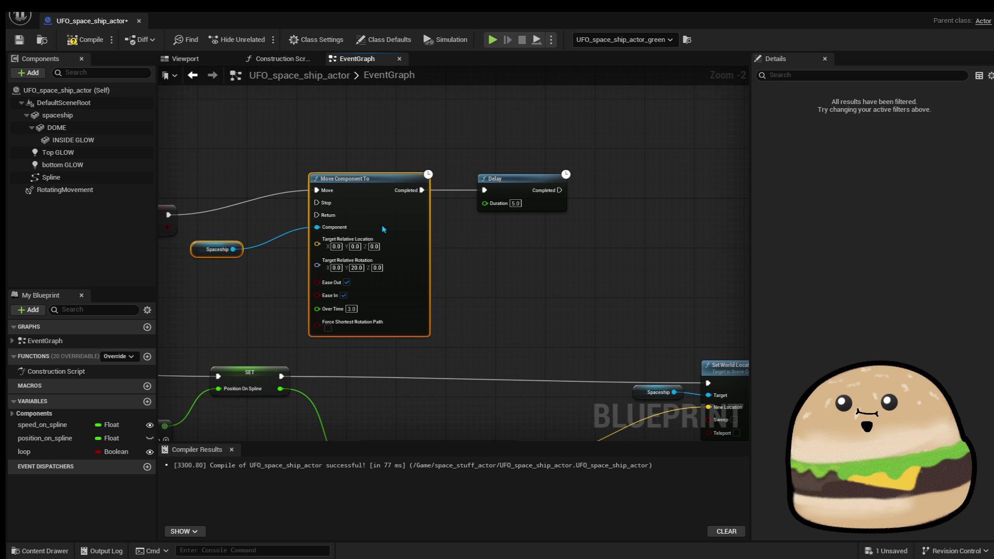
{"action": "right_click", "coordinate": [381, 225]}
{"action": "left_click", "coordinate": [462, 273]}
{"action": "left_click_drag", "start_coordinate": [461, 275], "coordinate": [441, 234]}
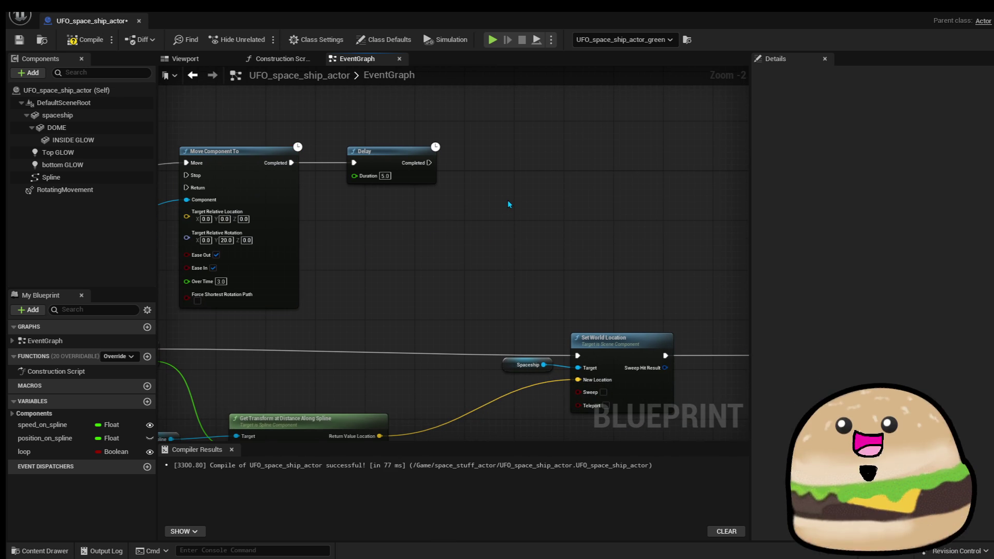
{"action": "key", "text": "ctrl+v"}
{"action": "left_click_drag", "start_coordinate": [569, 180], "coordinate": [448, 167]}
{"action": "left_click_drag", "start_coordinate": [635, 197], "coordinate": [629, 178]}
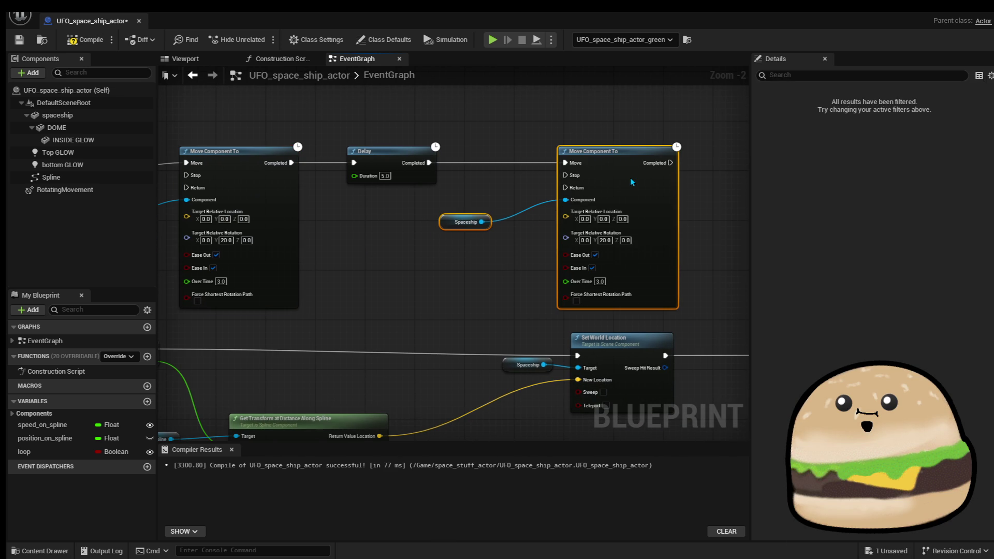
Set the second move node's target Y rotation to -20.
{"action": "left_click", "coordinate": [555, 119]}
{"action": "scroll", "coordinate": [557, 121], "scroll_direction": "down", "scroll_amount": 2}
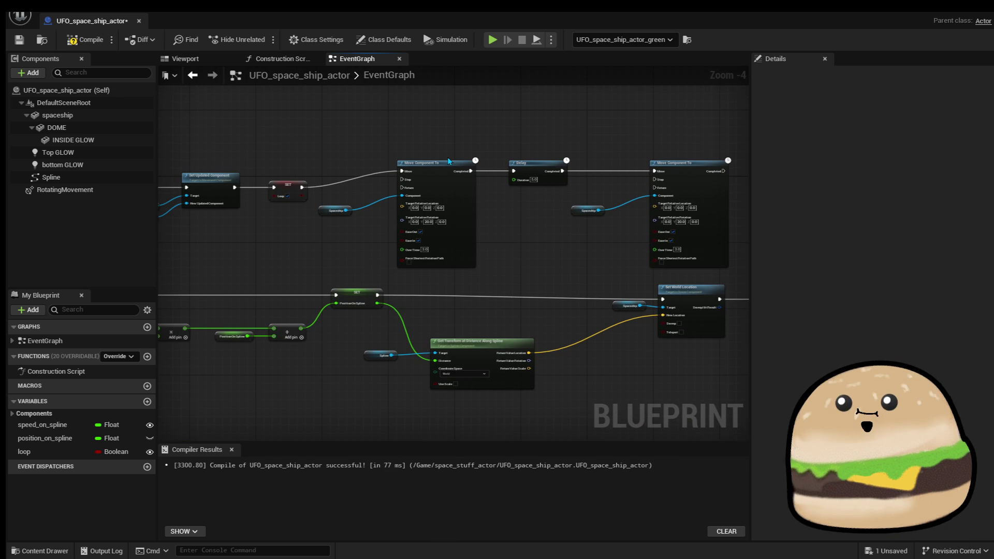
{"action": "scroll", "coordinate": [480, 201], "scroll_direction": "up", "scroll_amount": 1}
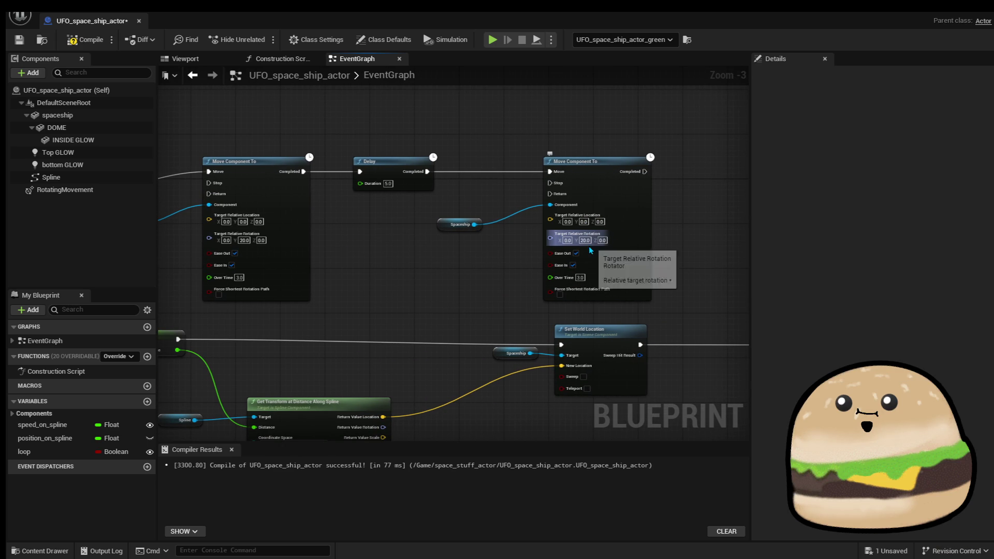
{"action": "left_click", "coordinate": [585, 240]}
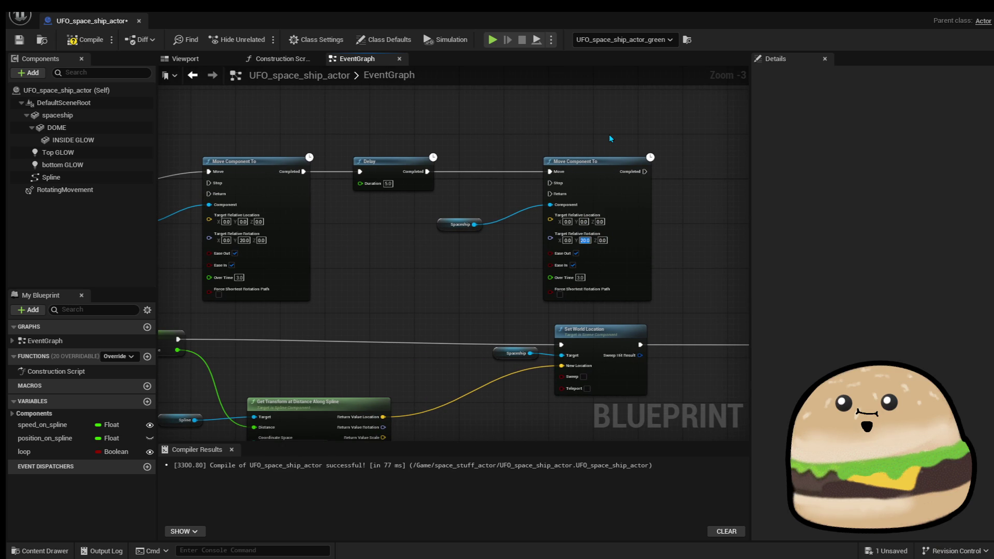
{"action": "type", "text": "-20"}
{"action": "key", "text": "Return"}
Pull a wire from the Completed output without adding a node, then select the Delay.
{"action": "scroll", "coordinate": [604, 144], "scroll_direction": "down", "scroll_amount": 1}
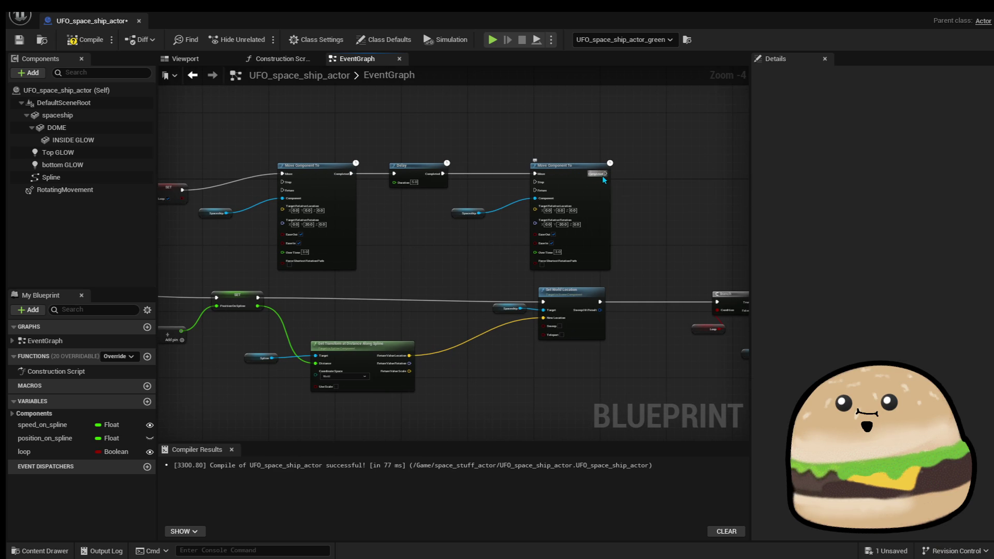
{"action": "mouse_move", "coordinate": [603, 175]}
{"action": "left_mouse_down"}
{"action": "mouse_move", "coordinate": [334, 191]}
{"action": "mouse_move", "coordinate": [427, 195]}
{"action": "left_mouse_up"}
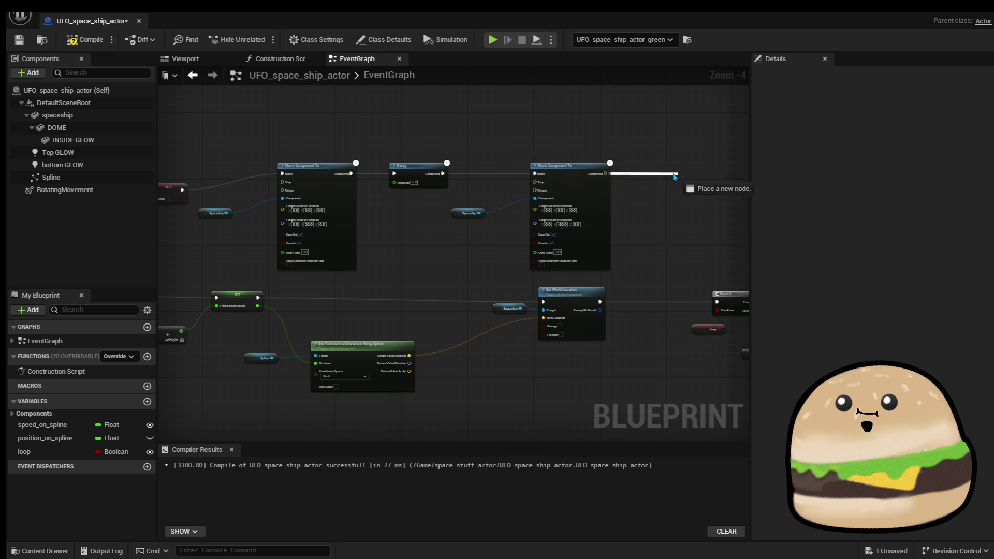
{"action": "left_click_drag", "start_coordinate": [653, 179], "coordinate": [658, 175]}
{"action": "left_click", "coordinate": [468, 175]}
{"action": "left_click", "coordinate": [418, 176]}
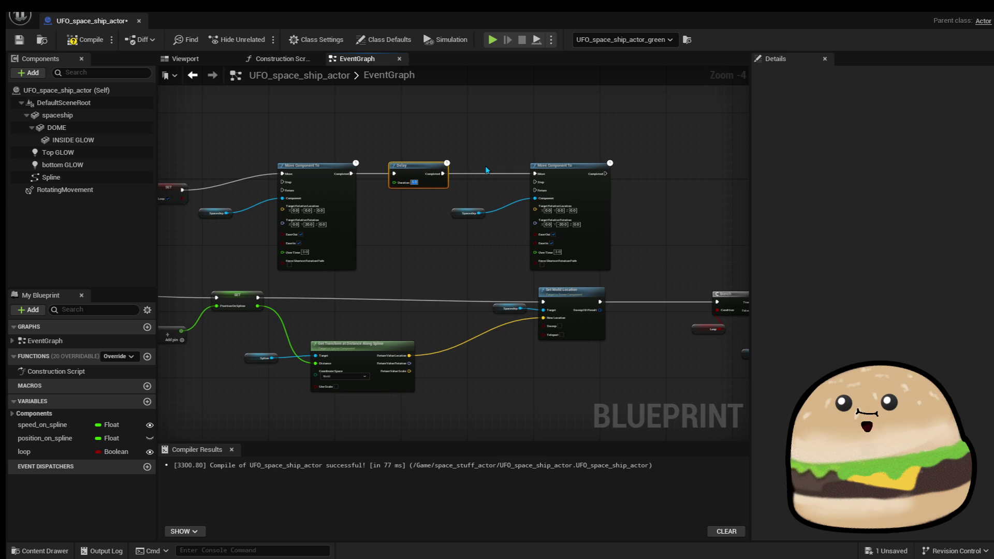
Set the move time to 5.0 and the Y rotations to 25 and -25.
{"action": "scroll", "coordinate": [412, 182], "scroll_direction": "up", "scroll_amount": 2}
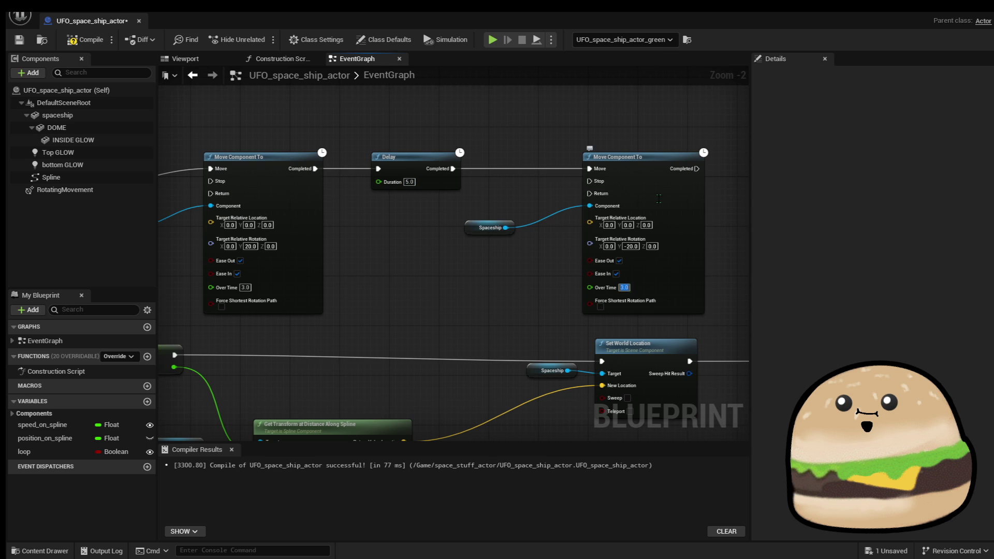
{"action": "type", "text": "5"}
{"action": "key", "text": "Return"}
{"action": "type", "text": "5"}
{"action": "left_click", "coordinate": [251, 247]}
{"action": "type", "text": "25"}
{"action": "key", "text": "Return"}
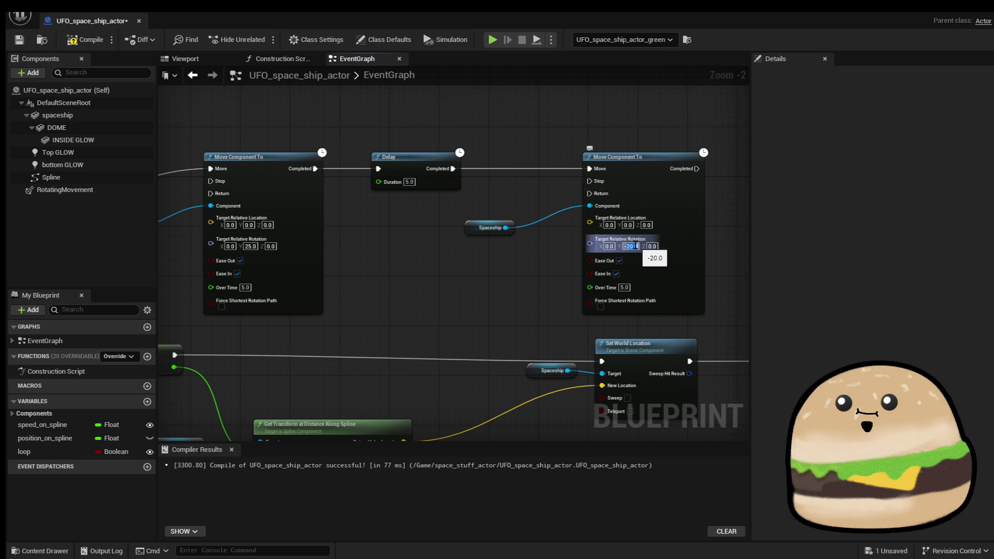
{"action": "type", "text": "-25"}
{"action": "key", "text": "Return"}
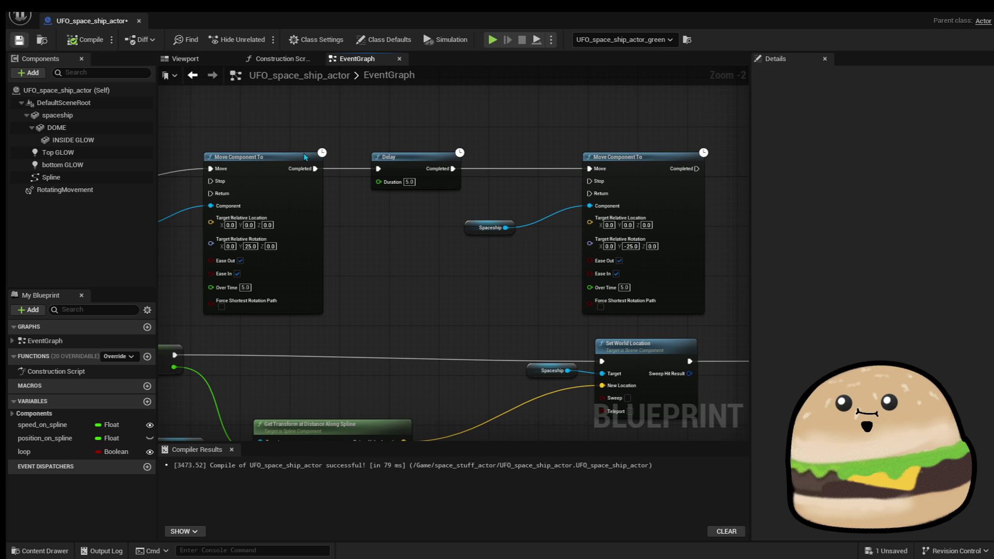
Save the Blueprint and wire the second move's Completed output back into the first move.
{"action": "key", "text": "ctrl+s"}
{"action": "scroll", "coordinate": [562, 157], "scroll_direction": "down", "scroll_amount": 1}
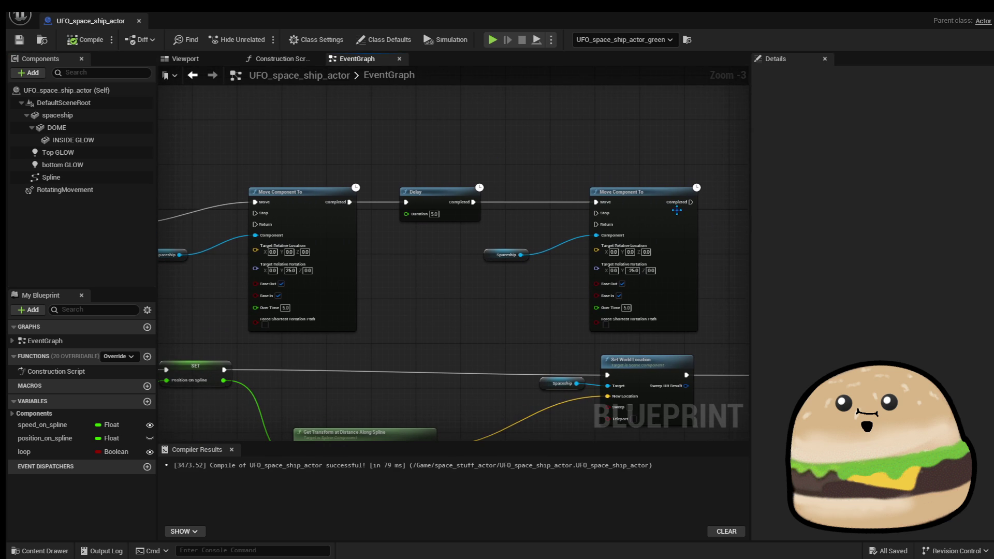
{"action": "left_click_drag", "start_coordinate": [682, 204], "coordinate": [256, 213]}
{"action": "key", "text": "Escape"}
{"action": "left_click_drag", "start_coordinate": [690, 202], "coordinate": [254, 202]}
Add a reroute so the loop wire arcs over the top of the graph.
{"action": "left_click_drag", "start_coordinate": [621, 192], "coordinate": [621, 226]}
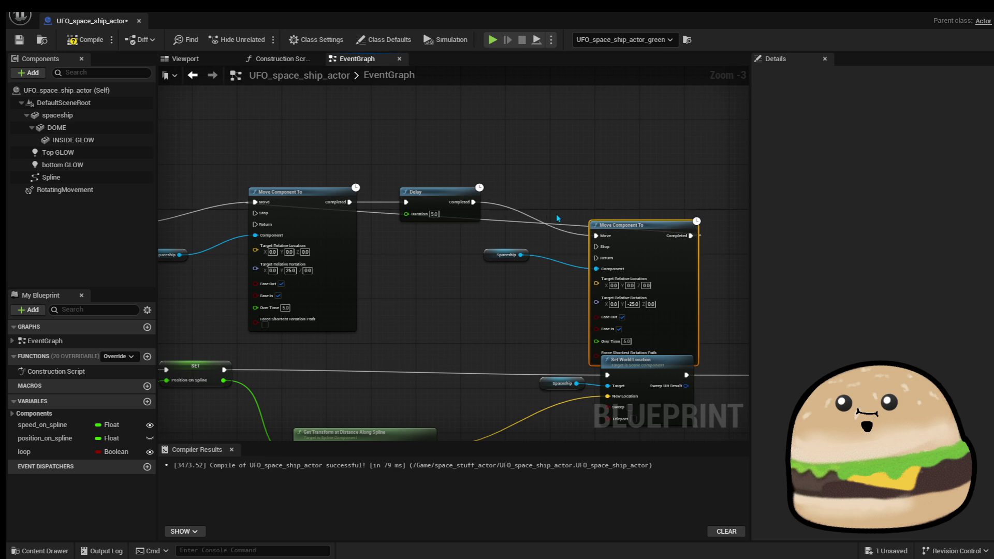
{"action": "double_click", "coordinate": [516, 213]}
{"action": "double_click", "coordinate": [528, 225]}
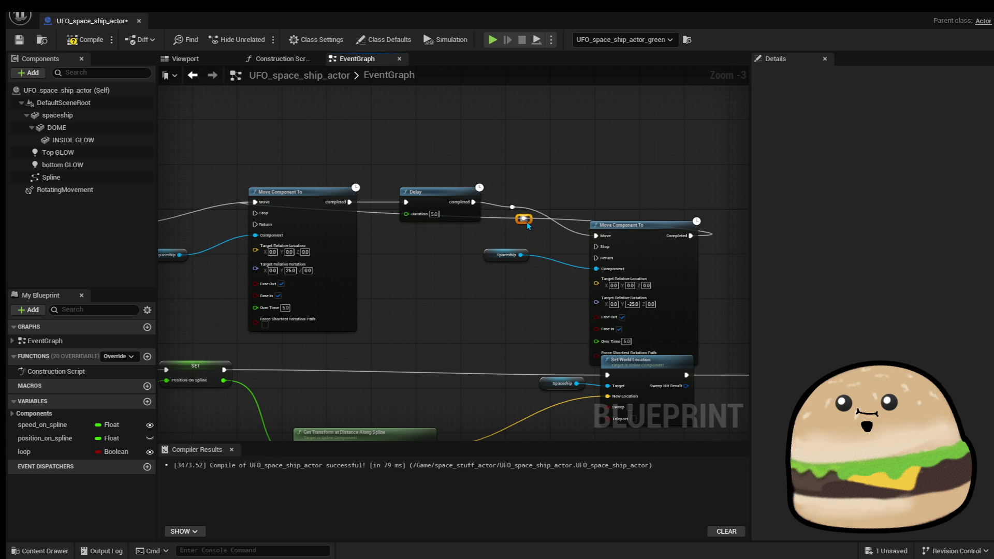
{"action": "left_click_drag", "start_coordinate": [526, 221], "coordinate": [458, 108]}
{"action": "mouse_move", "coordinate": [625, 234]}
{"action": "left_mouse_down"}
{"action": "mouse_move", "coordinate": [625, 207]}
{"action": "mouse_move", "coordinate": [588, 205]}
{"action": "left_mouse_up"}
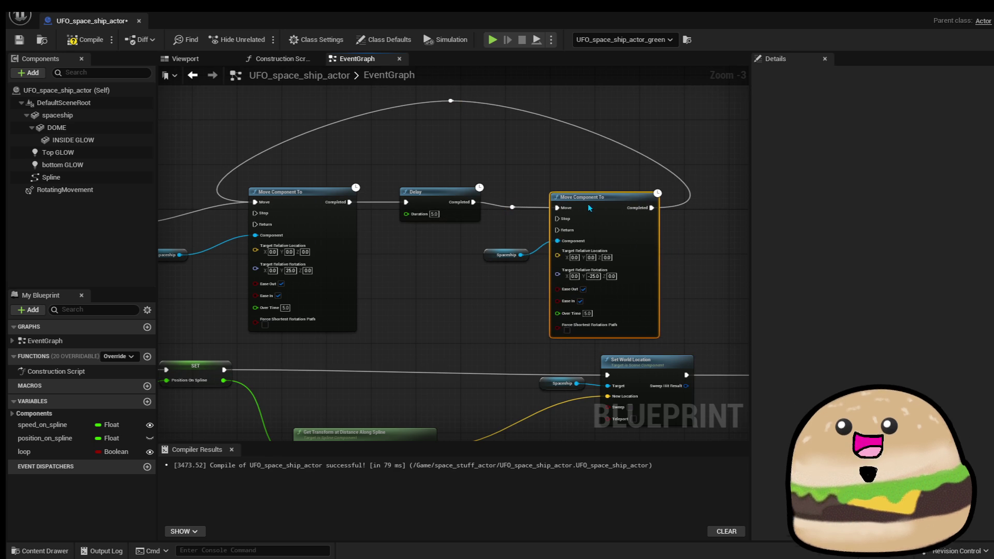
Tidy the graph by moving the Delay, reroute and top node group upward.
{"action": "mouse_move", "coordinate": [509, 148]}
{"action": "left_mouse_down"}
{"action": "mouse_move", "coordinate": [606, 162]}
{"action": "mouse_move", "coordinate": [655, 250]}
{"action": "mouse_move", "coordinate": [669, 242]}
{"action": "left_mouse_up"}
{"action": "left_click", "coordinate": [609, 143]}
{"action": "scroll", "coordinate": [568, 162], "scroll_direction": "down", "scroll_amount": 1}
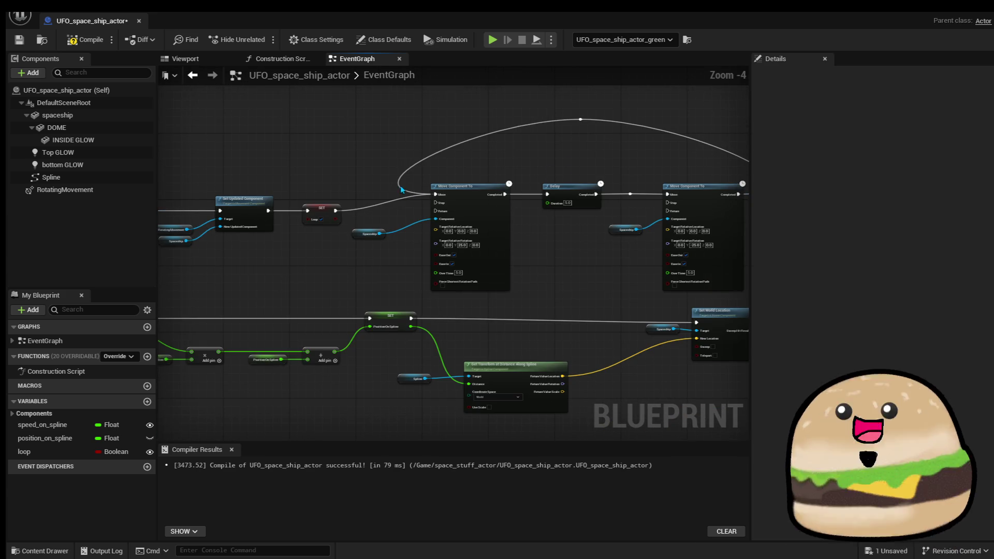
{"action": "scroll", "coordinate": [417, 171], "scroll_direction": "down", "scroll_amount": 2}
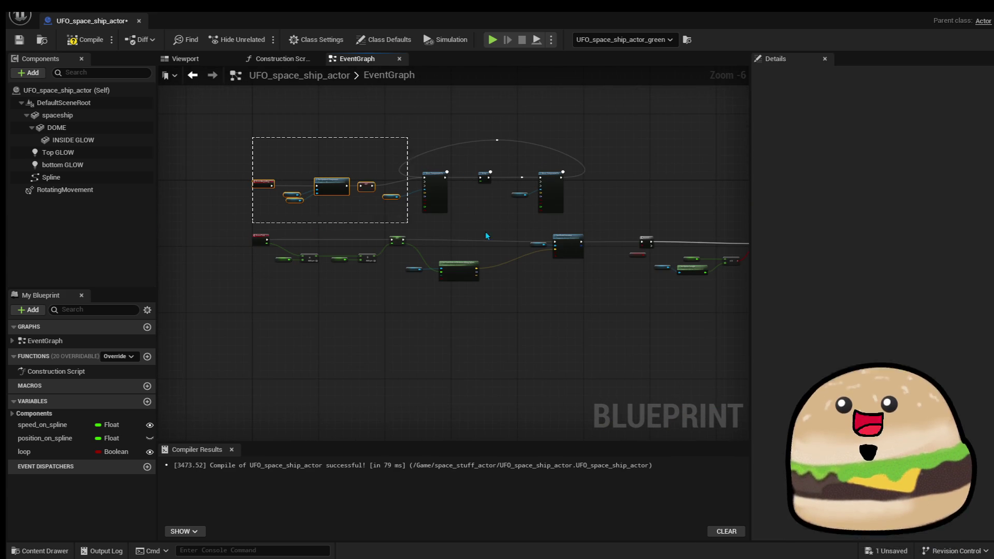
{"action": "left_click_drag", "start_coordinate": [623, 219], "coordinate": [618, 216]}
{"action": "left_click", "coordinate": [606, 210]}
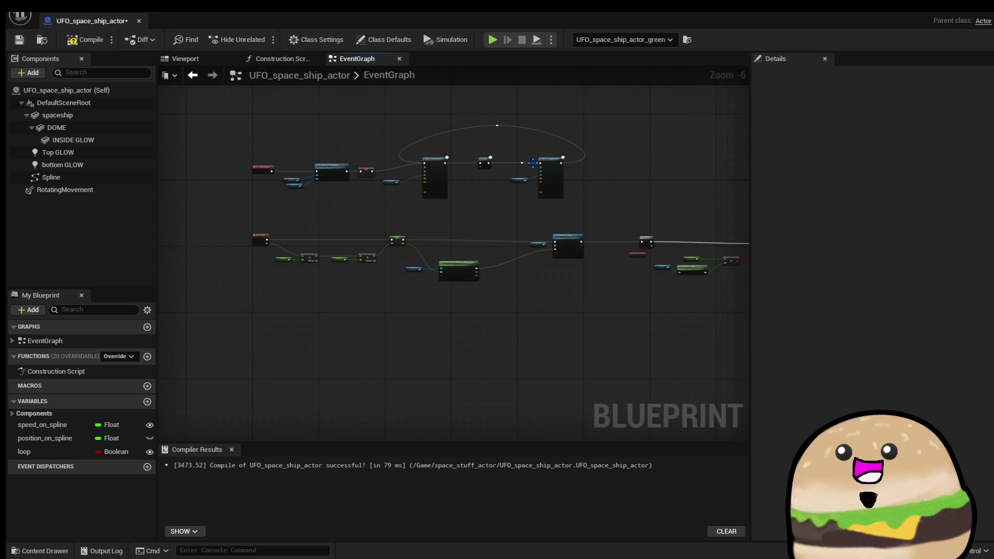
Delete the duplicate Spaceship node and feed the remaining one into the second move.
{"action": "scroll", "coordinate": [460, 159], "scroll_direction": "down", "scroll_amount": 1}
{"action": "scroll", "coordinate": [393, 166], "scroll_direction": "up", "scroll_amount": 4}
{"action": "scroll", "coordinate": [456, 214], "scroll_direction": "down", "scroll_amount": 1}
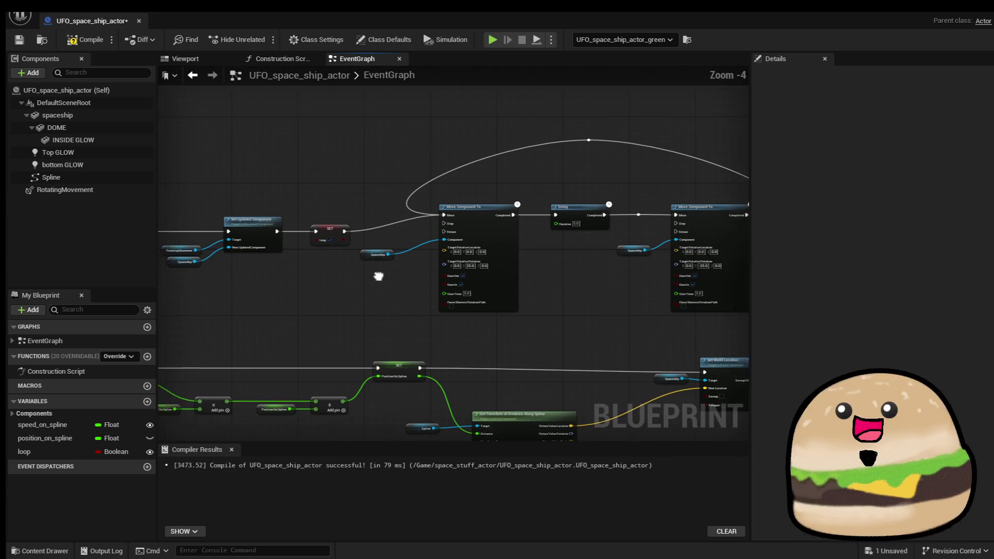
{"action": "left_click_drag", "start_coordinate": [327, 257], "coordinate": [350, 284]}
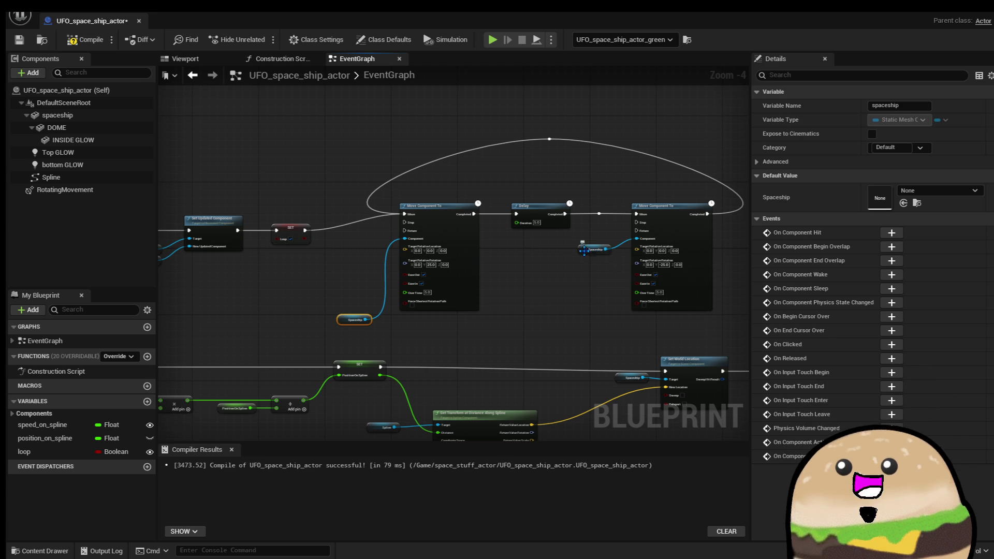
{"action": "left_click", "coordinate": [595, 250]}
{"action": "key", "text": "Delete"}
{"action": "mouse_move", "coordinate": [371, 318]}
{"action": "left_mouse_down"}
{"action": "mouse_move", "coordinate": [632, 233]}
{"action": "mouse_move", "coordinate": [637, 262]}
{"action": "left_mouse_up"}
Rearrange the node groups, nudging the upper-left group upward.
{"action": "scroll", "coordinate": [553, 204], "scroll_direction": "down", "scroll_amount": 3}
{"action": "left_click_drag", "start_coordinate": [601, 217], "coordinate": [600, 207]}
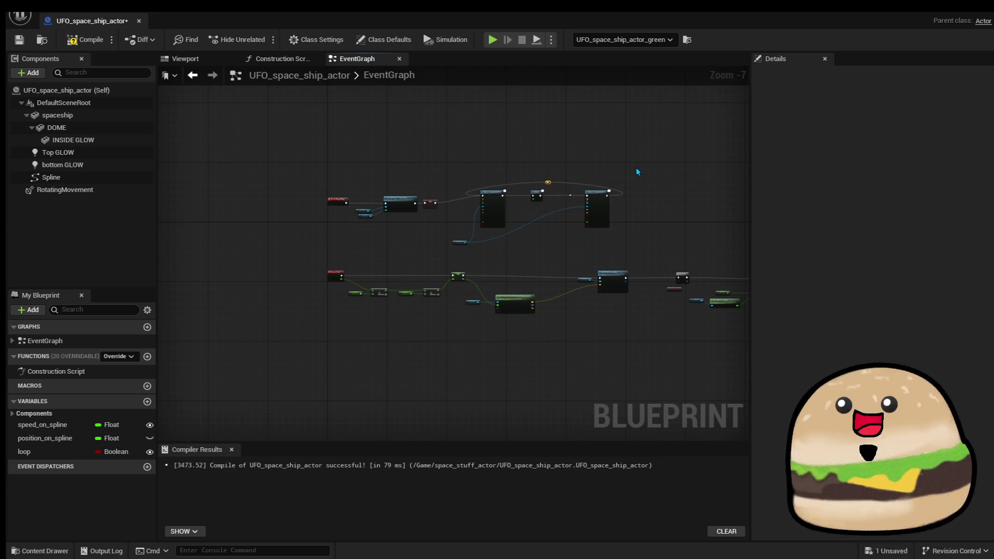
{"action": "scroll", "coordinate": [467, 182], "scroll_direction": "up", "scroll_amount": 3}
{"action": "scroll", "coordinate": [467, 185], "scroll_direction": "up", "scroll_amount": 1}
{"action": "scroll", "coordinate": [409, 166], "scroll_direction": "down", "scroll_amount": 2}
{"action": "left_click_drag", "start_coordinate": [396, 150], "coordinate": [705, 284]}
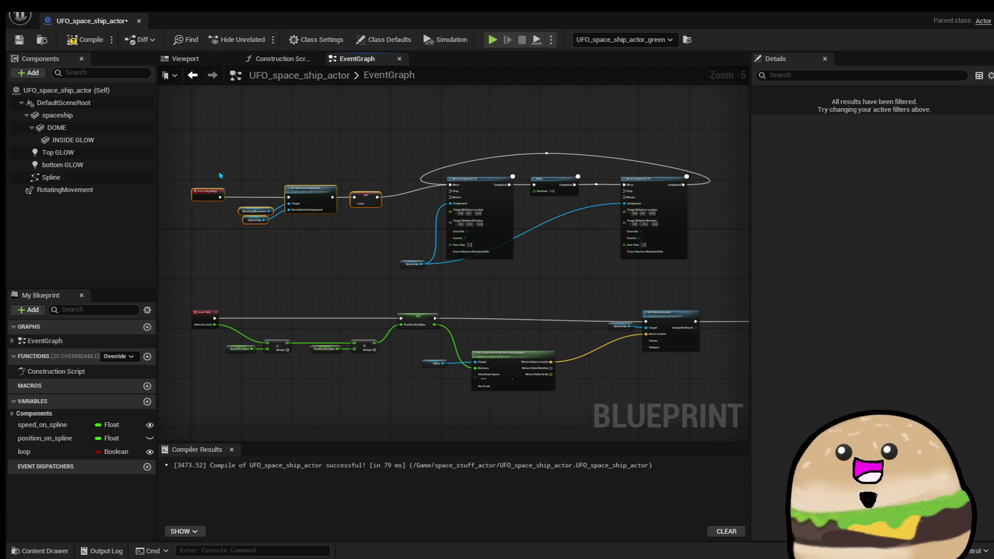
{"action": "key", "text": "Up"}
{"action": "key", "text": "Up"}
{"action": "key", "text": "Up"}
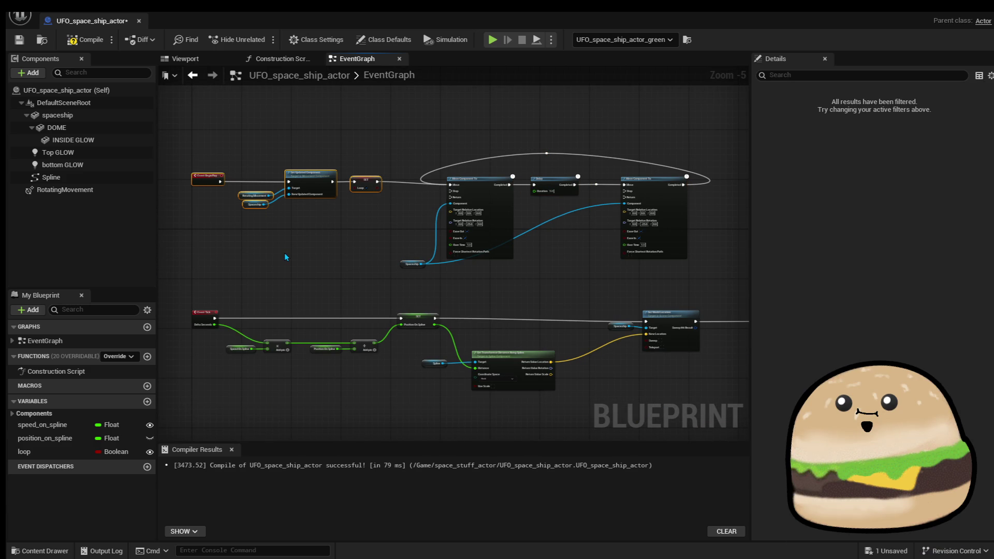
{"action": "left_click", "coordinate": [284, 252]}
{"action": "scroll", "coordinate": [258, 217], "scroll_direction": "up", "scroll_amount": 2}
{"action": "mouse_move", "coordinate": [206, 213]}
{"action": "left_mouse_down"}
{"action": "mouse_move", "coordinate": [244, 174]}
{"action": "mouse_move", "coordinate": [200, 228]}
{"action": "mouse_move", "coordinate": [175, 228]}
{"action": "mouse_move", "coordinate": [243, 223]}
{"action": "mouse_move", "coordinate": [230, 217]}
{"action": "mouse_move", "coordinate": [235, 195]}
{"action": "mouse_move", "coordinate": [251, 213]}
{"action": "left_mouse_up"}
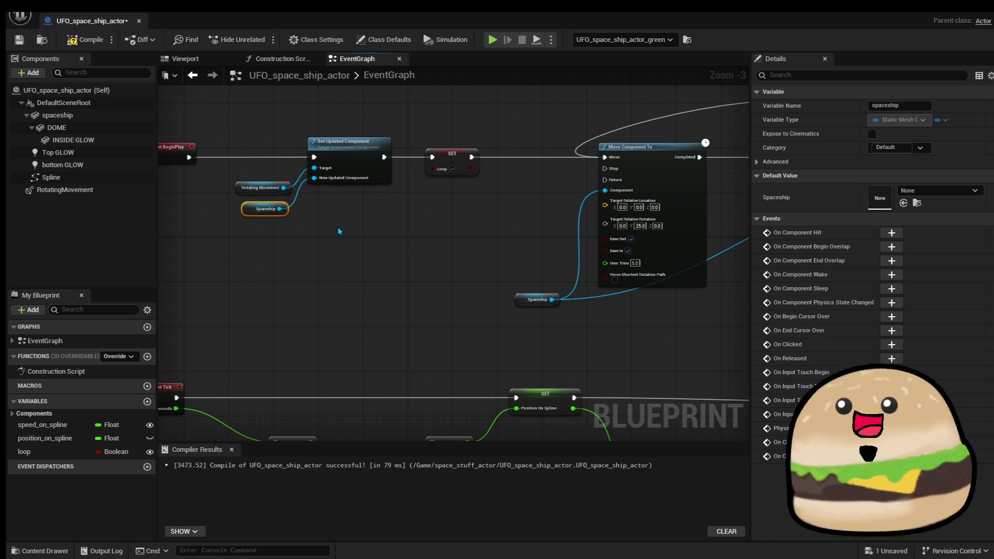
Compile the UFO Blueprint and close its editor.
{"action": "left_click", "coordinate": [88, 40]}
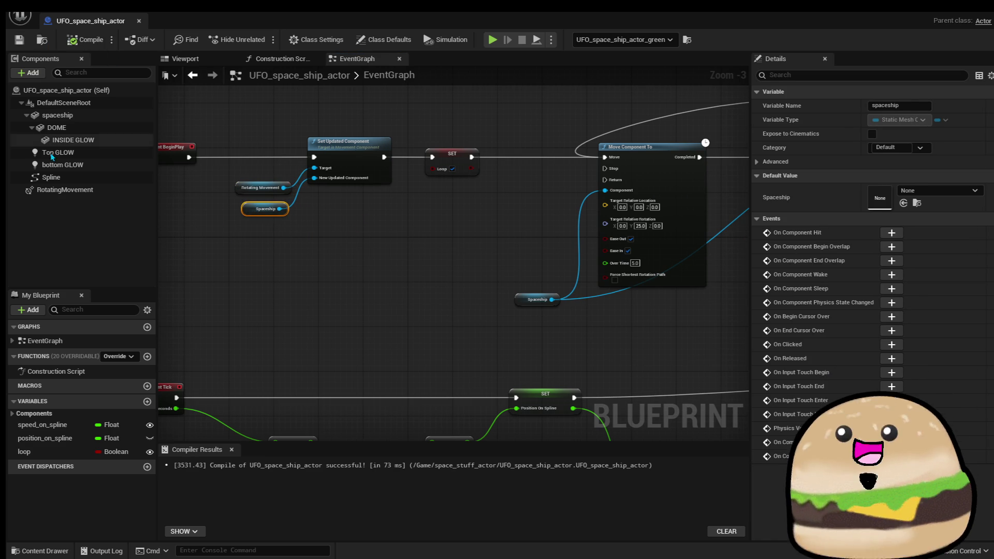
{"action": "scroll", "coordinate": [569, 129], "scroll_direction": "down", "scroll_amount": 1}
{"action": "left_click_drag", "start_coordinate": [542, 139], "coordinate": [373, 162]}
{"action": "scroll", "coordinate": [356, 164], "scroll_direction": "up", "scroll_amount": 1}
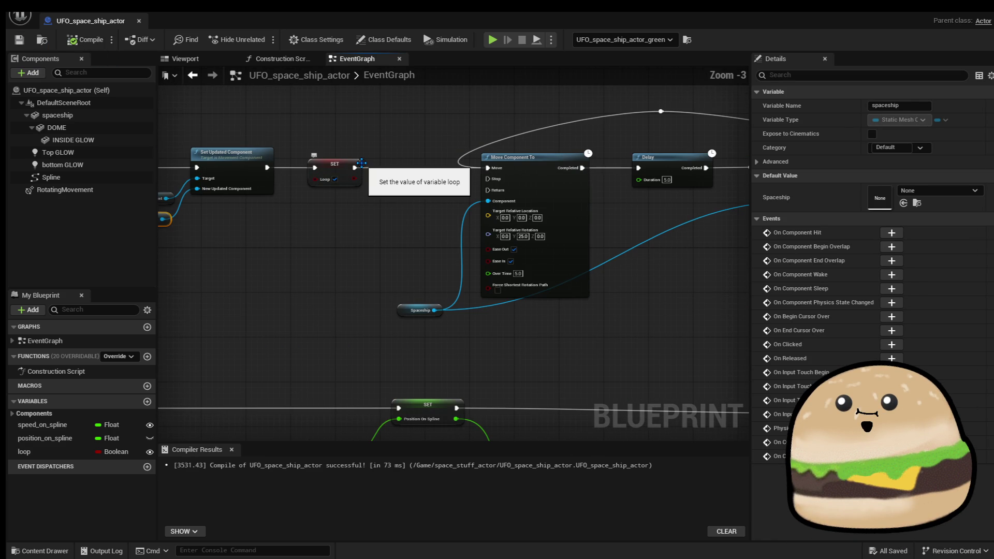
{"action": "left_click", "coordinate": [139, 21]}
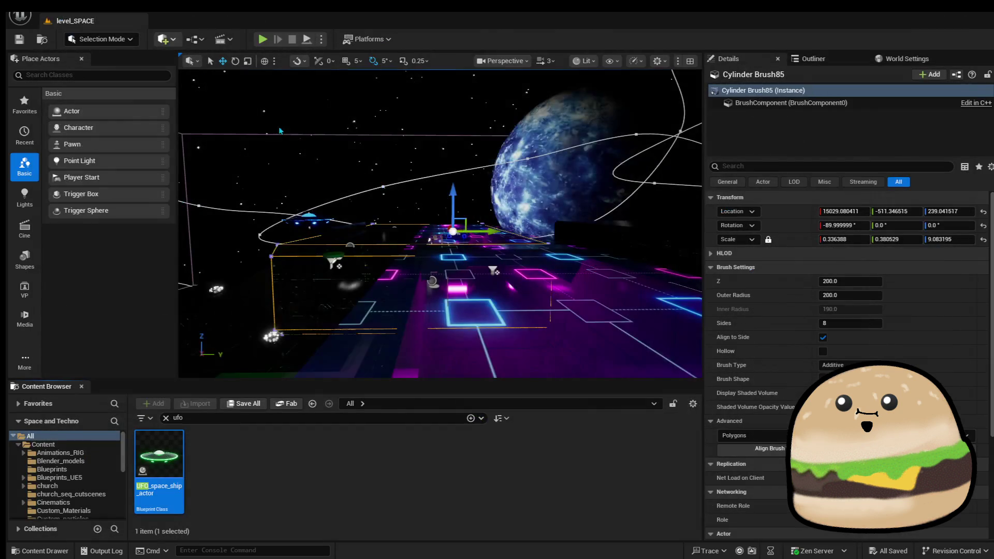
Play the level from the cylinder brush, then stop.
{"action": "right_click", "coordinate": [492, 311]}
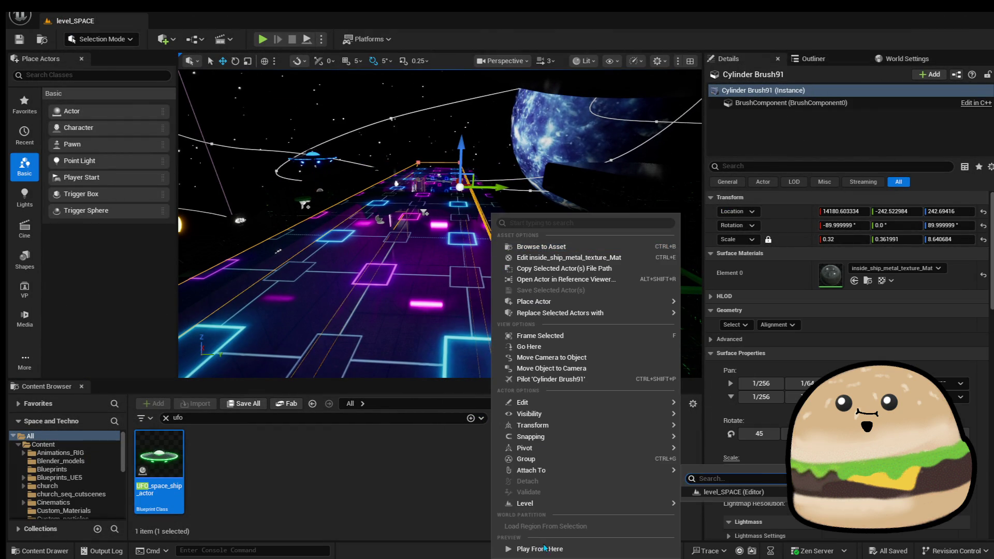
{"action": "left_click", "coordinate": [540, 549]}
{"action": "key", "text": "Escape"}
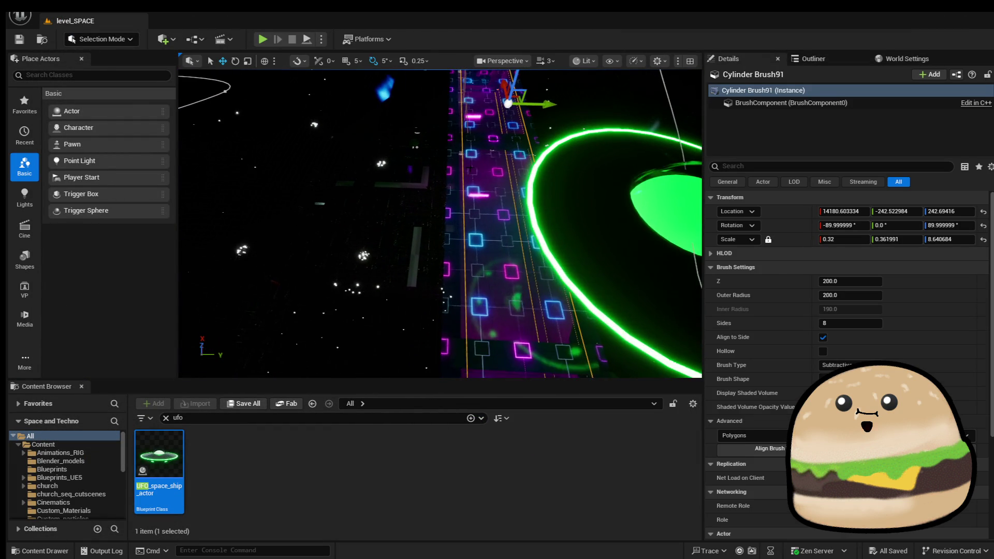
Play the level from a point on the neon path, then stop.
{"action": "right_click", "coordinate": [473, 173]}
{"action": "type", "text": "w"}
{"action": "key", "text": "Escape"}
{"action": "right_click", "coordinate": [443, 155]}
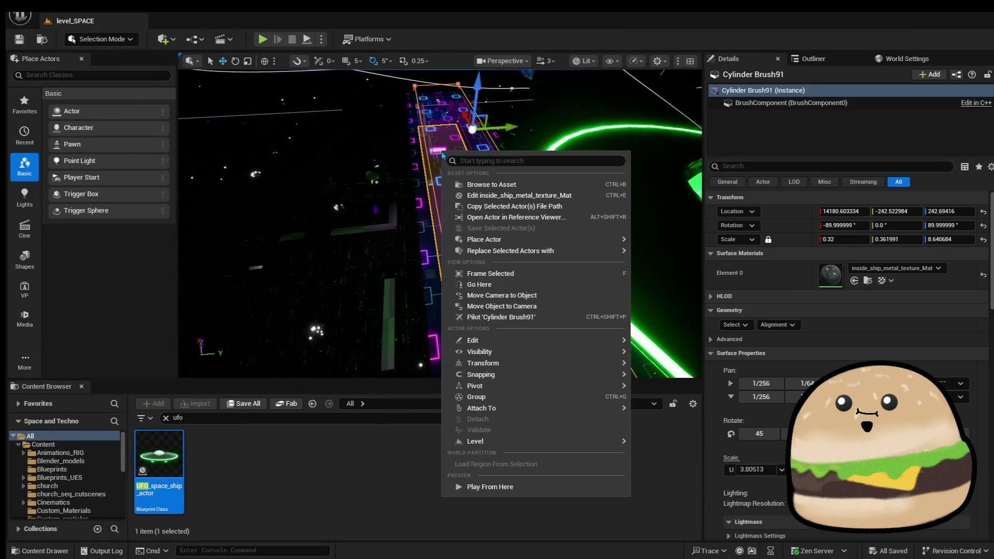
{"action": "left_click", "coordinate": [514, 487]}
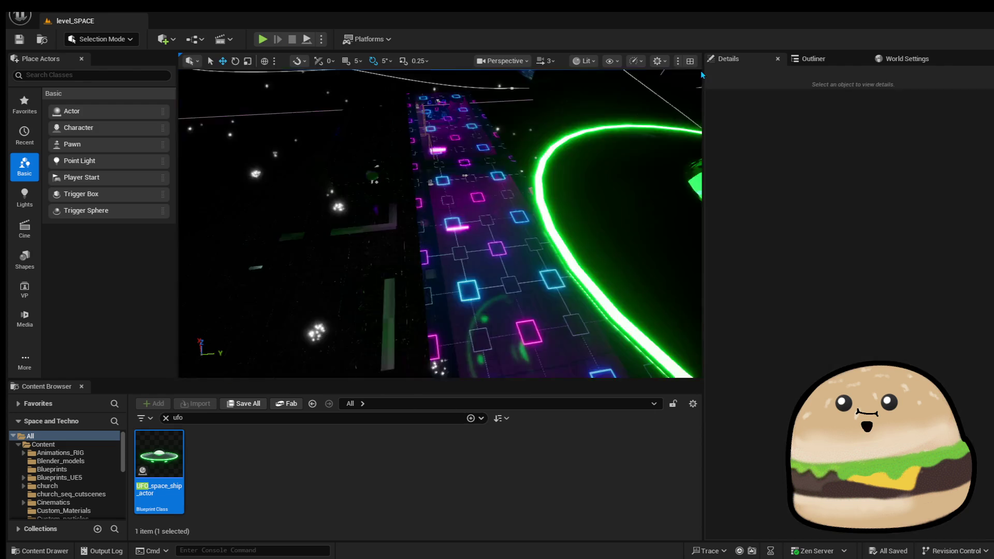
{"action": "key", "text": "Escape"}
Play the level from a spot near the green ring and track.
{"action": "left_click_drag", "start_coordinate": [480, 165], "coordinate": [480, 165]}
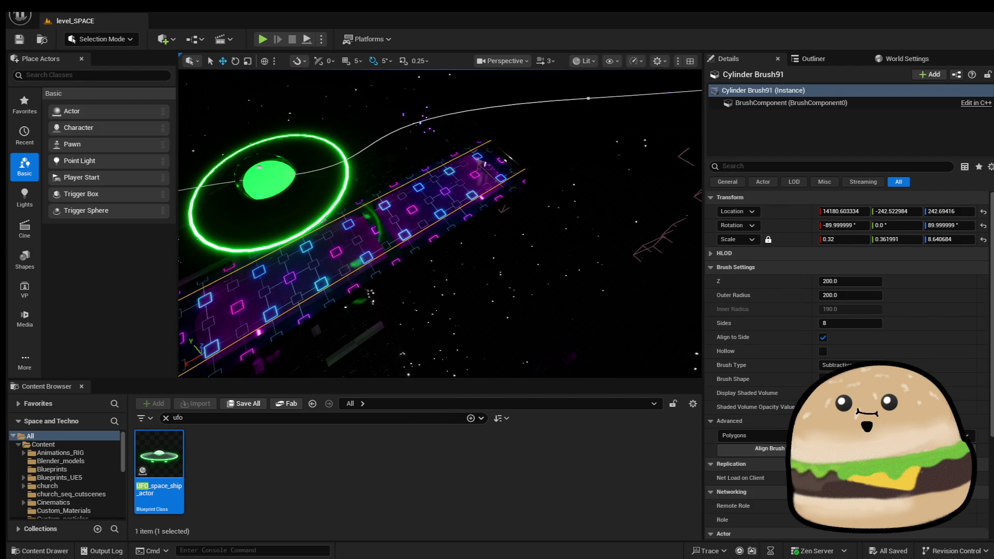
{"action": "right_click", "coordinate": [523, 207]}
{"action": "left_click", "coordinate": [554, 486]}
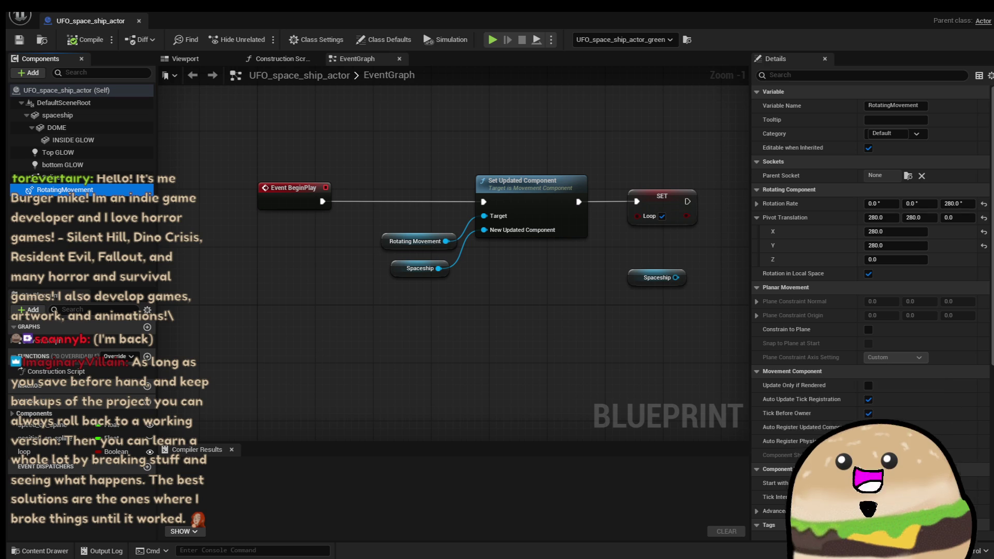
Set the pivot translation to 0, 0, 0 and the Y rotation rate to 90°.
{"action": "left_click", "coordinate": [920, 217]}
{"action": "type", "text": "280"}
{"action": "key", "text": "Tab"}
{"action": "key", "text": "Tab"}
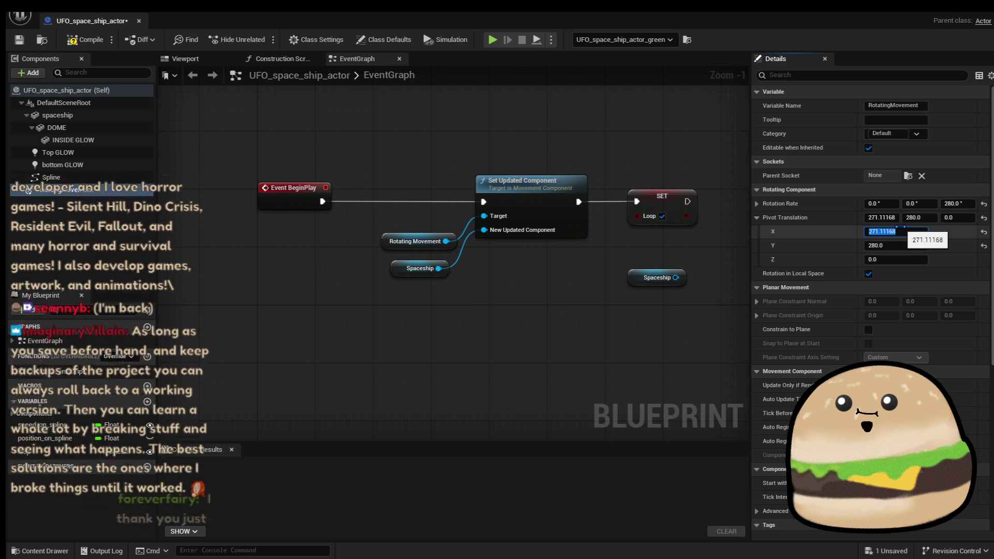
{"action": "type", "text": "0"}
{"action": "key", "text": "Tab"}
{"action": "type", "text": "0"}
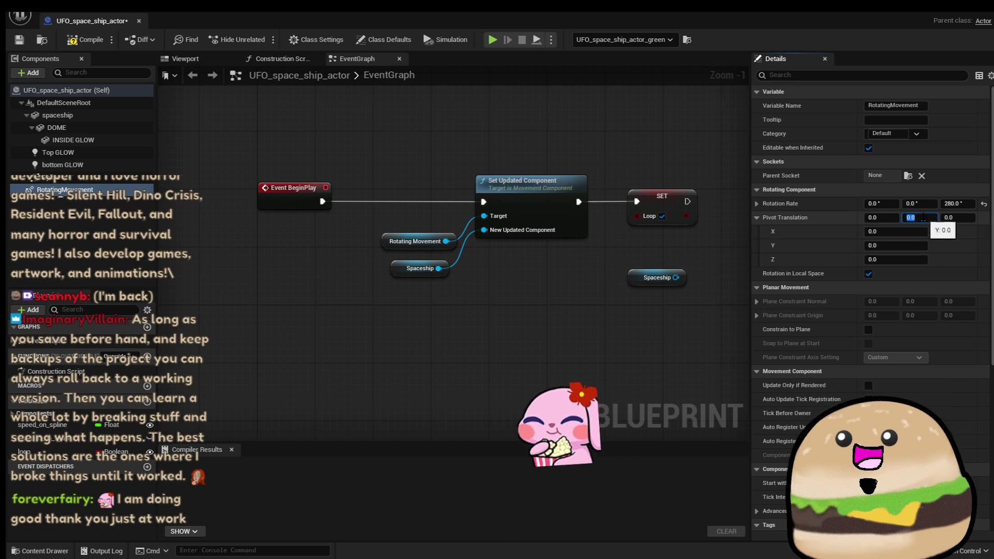
{"action": "left_click", "coordinate": [917, 203]}
{"action": "type", "text": "90"}
{"action": "key", "text": "Return"}
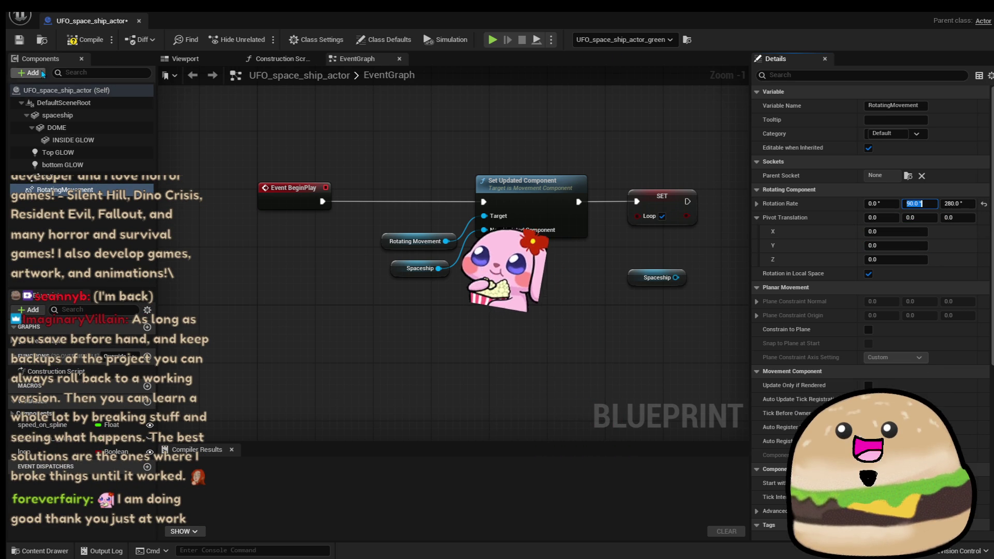
Compile the UFO Blueprint and play level_SPACE from a chosen spot.
{"action": "left_click", "coordinate": [73, 39]}
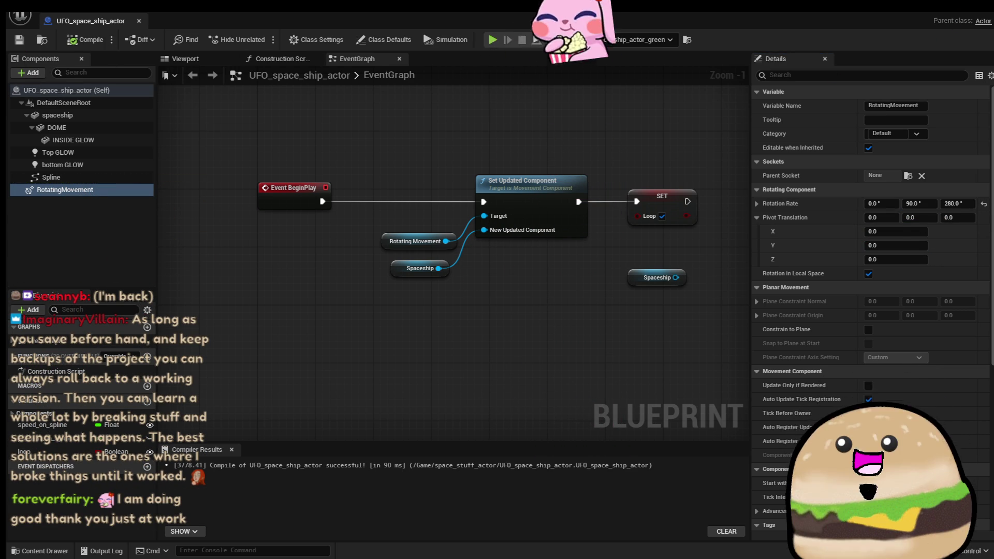
{"action": "left_click", "coordinate": [956, 6]}
{"action": "right_click", "coordinate": [469, 213]}
{"action": "left_click", "coordinate": [263, 39]}
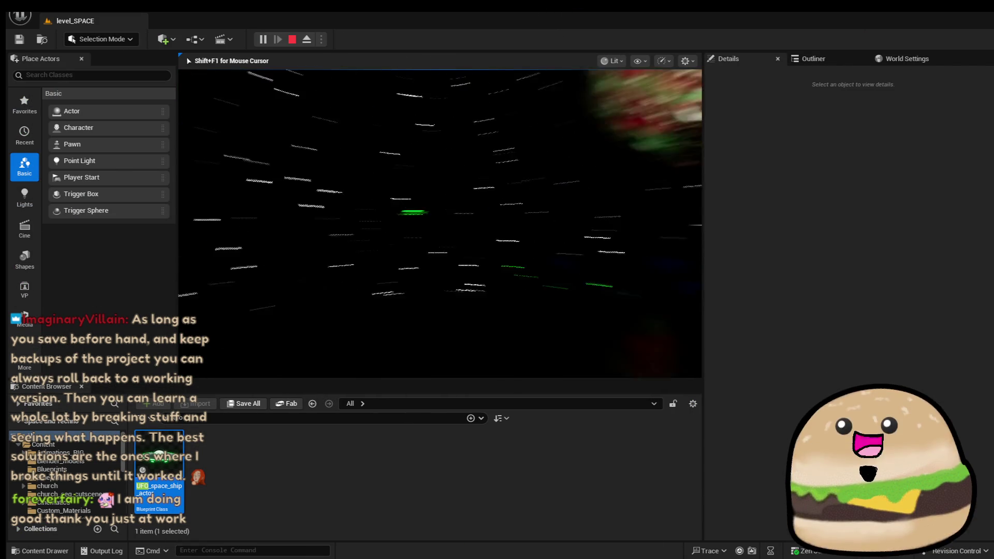
Watch the play test fullscreen, stop it, and reopen the green UFO's Blueprint.
{"action": "key", "text": "F11"}
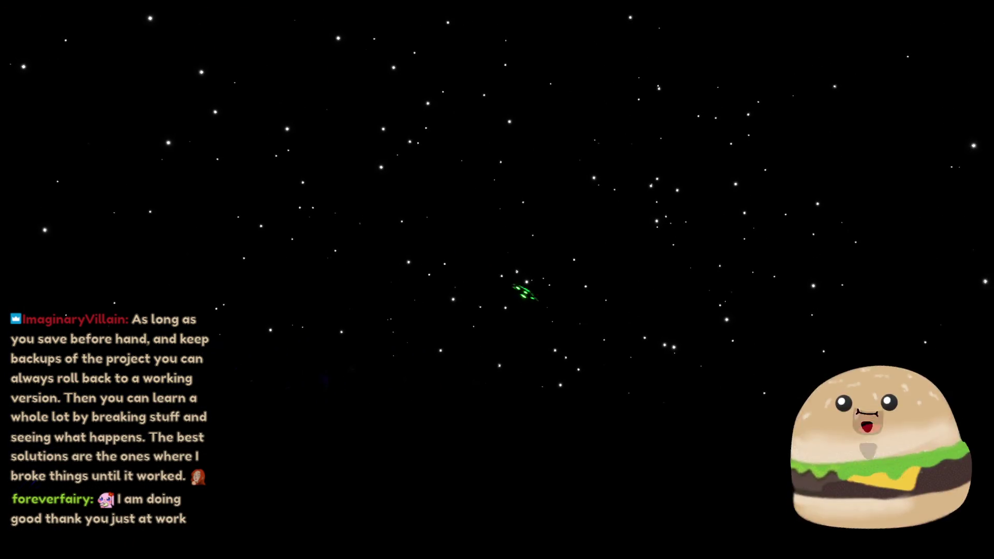
{"action": "key", "text": "F8"}
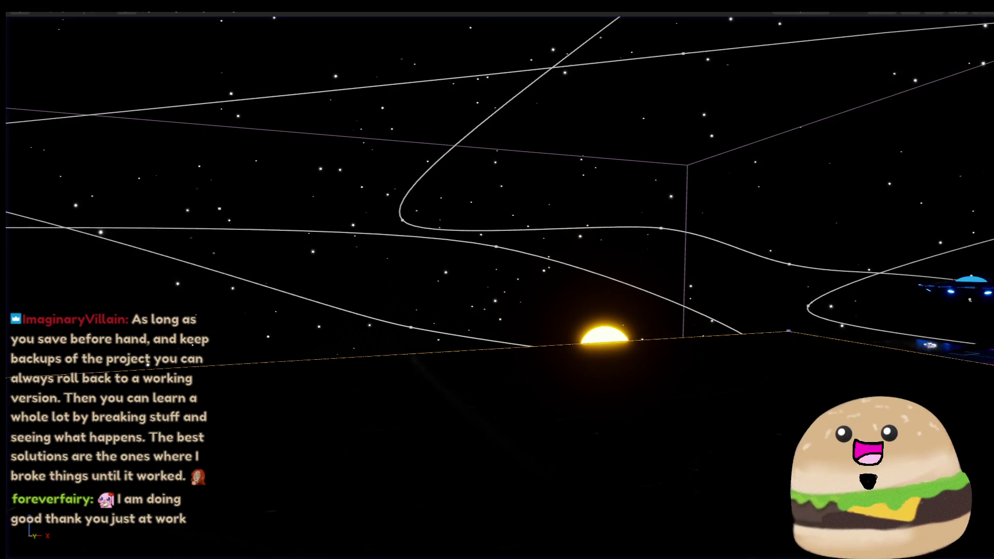
{"action": "right_click", "coordinate": [655, 217]}
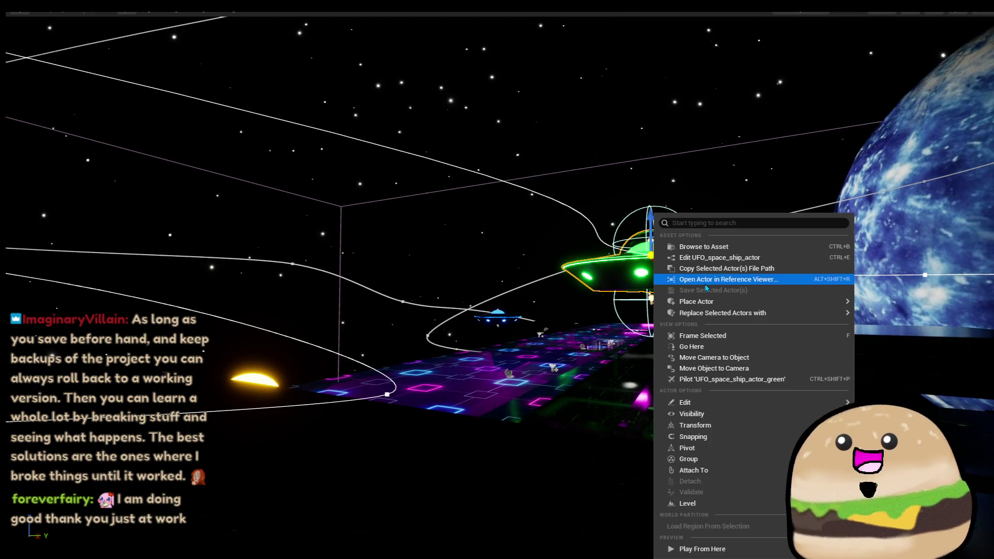
{"action": "left_click", "coordinate": [729, 260]}
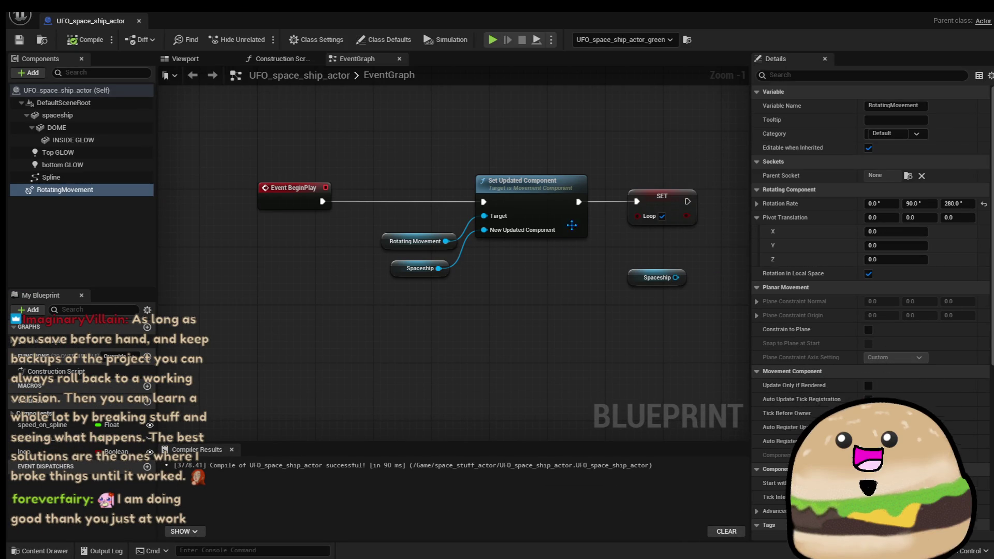
Set the UFO's X and Y rotation rates to 10°.
{"action": "mouse_move", "coordinate": [610, 169]}
{"action": "left_mouse_down"}
{"action": "mouse_move", "coordinate": [572, 154]}
{"action": "mouse_move", "coordinate": [470, 184]}
{"action": "left_mouse_up"}
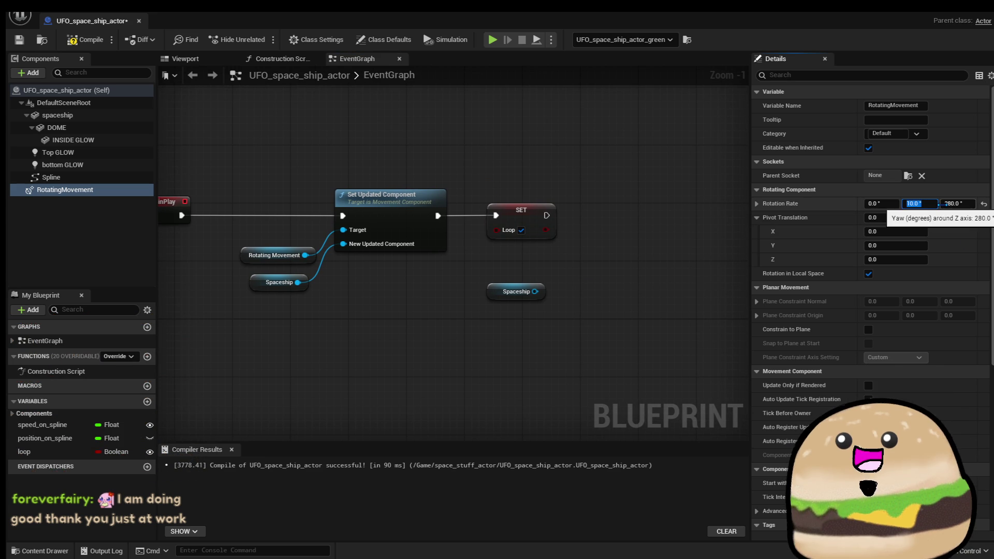
{"action": "key", "text": "Return"}
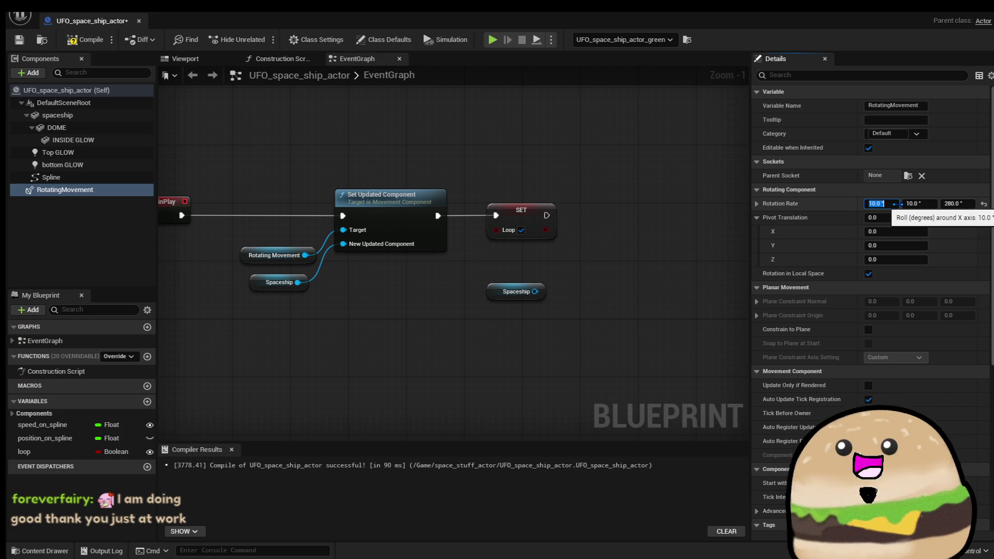
{"action": "key", "text": "Return"}
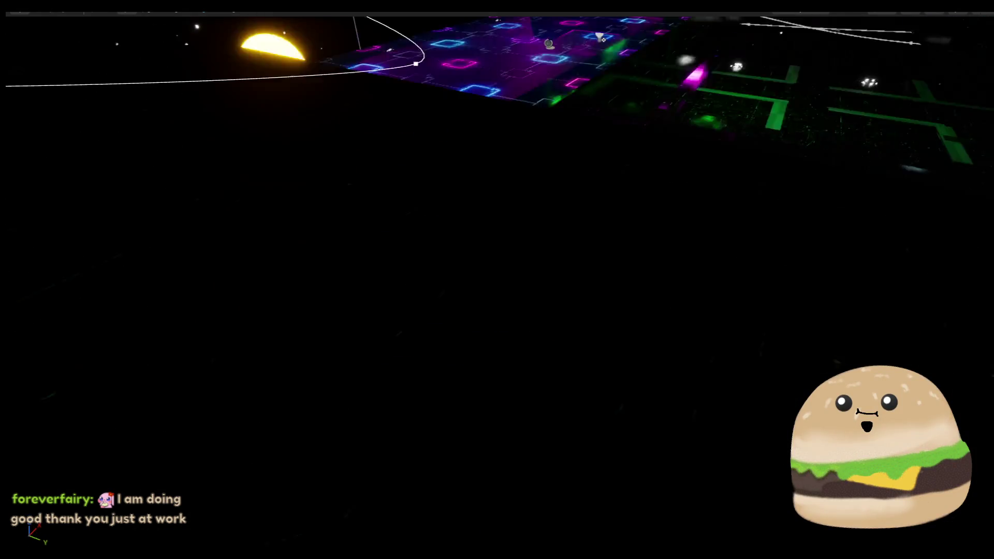
Play the level from the cylinder brush, then reopen the UFO_space_ship_actor Blueprint.
{"action": "right_click", "coordinate": [557, 213]}
{"action": "left_click", "coordinate": [687, 549]}
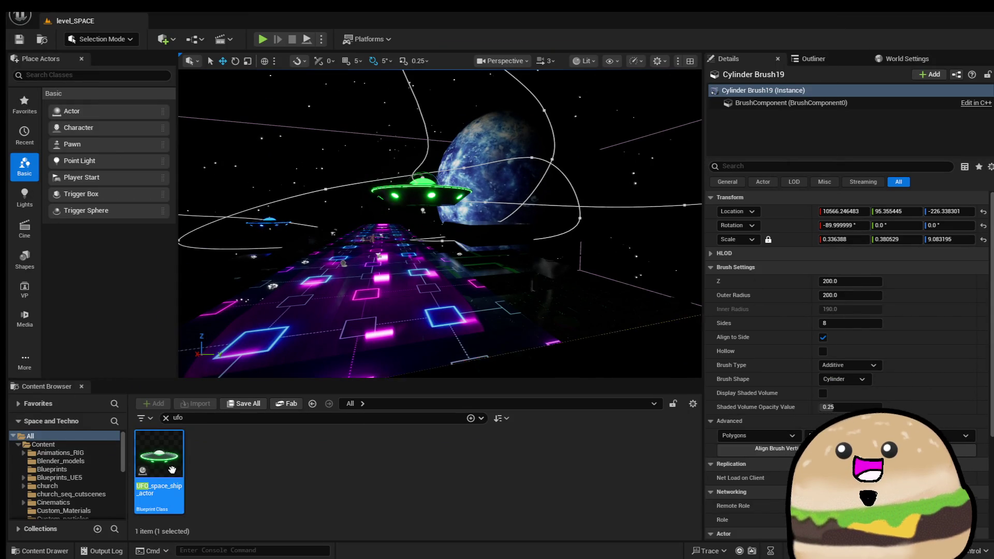
{"action": "double_click", "coordinate": [170, 470]}
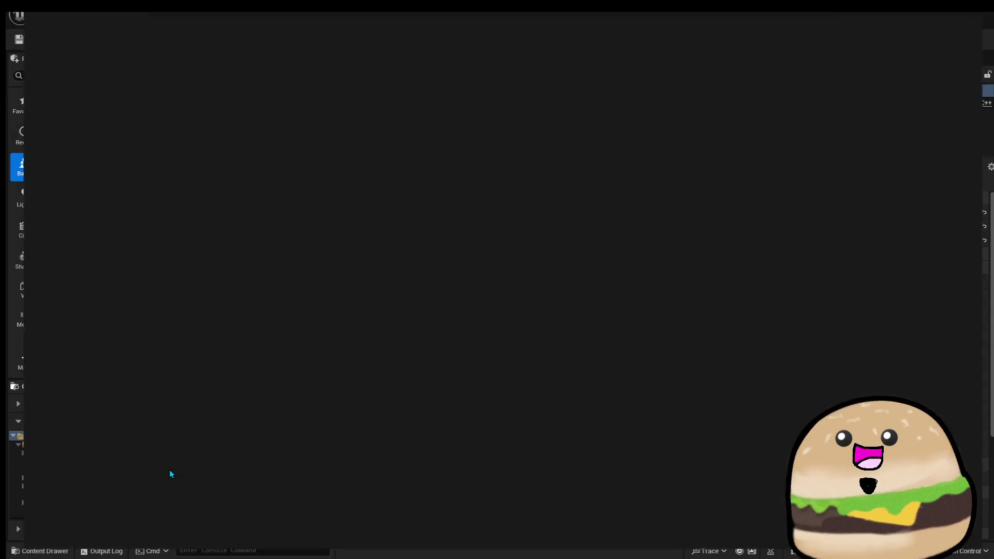
Set the RotatingMovement Z rate to 180° and close the UFO Blueprint.
{"action": "left_click", "coordinate": [94, 191]}
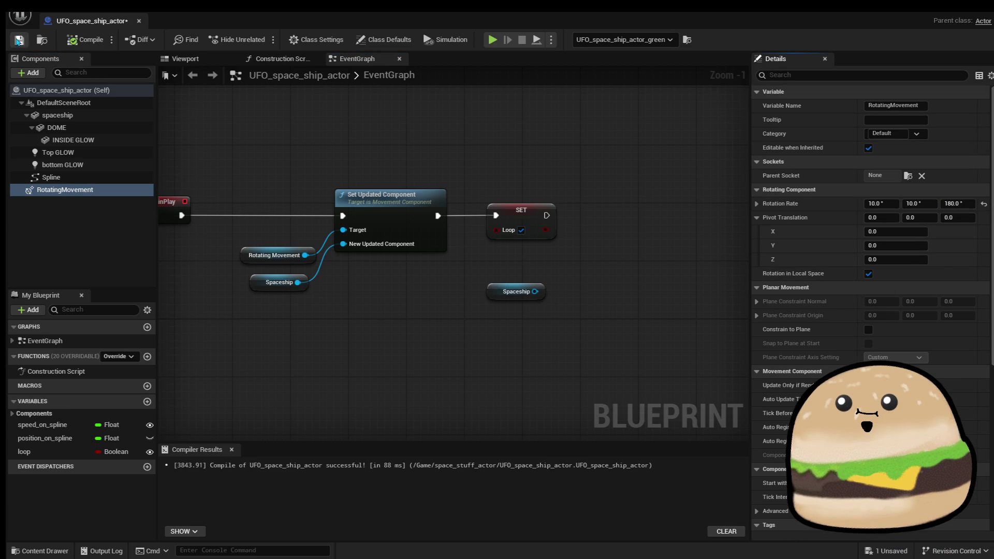
{"action": "left_click", "coordinate": [139, 21]}
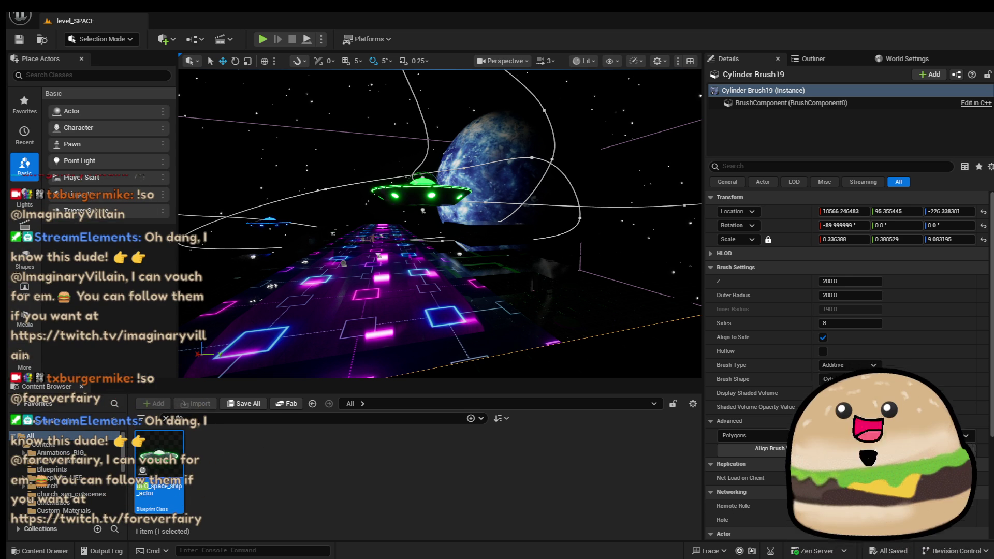
{"action": "scroll", "coordinate": [440, 223], "scroll_direction": "down", "scroll_amount": 2}
{"action": "key", "text": "f"}
{"action": "right_click", "coordinate": [420, 212]}
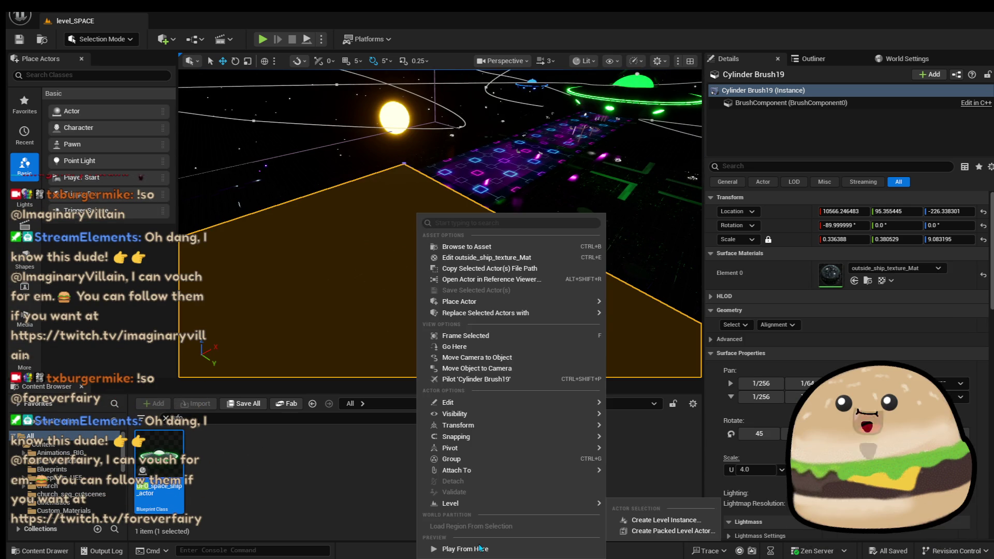
{"action": "left_click", "coordinate": [484, 552]}
{"action": "key", "text": "alt+p"}
{"action": "key", "text": "F11"}
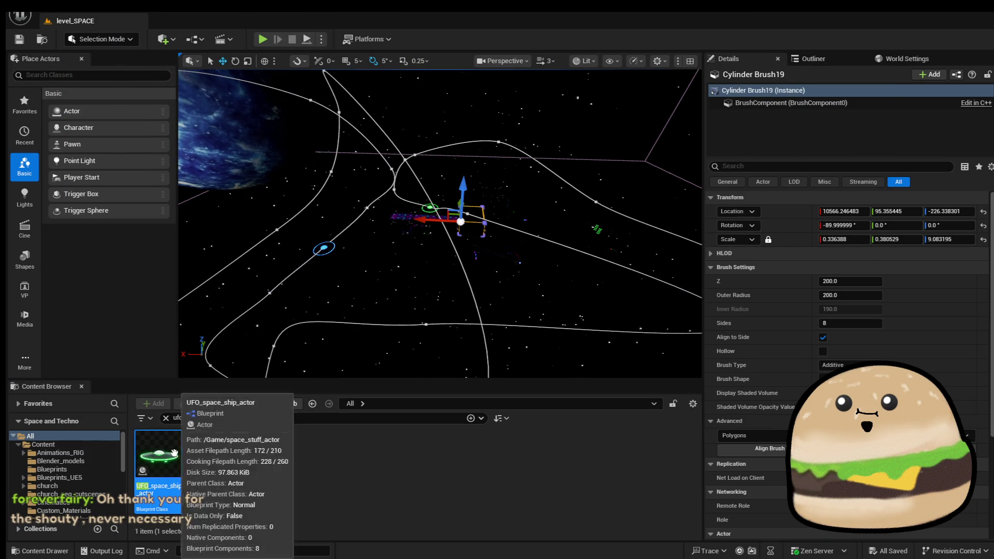
Place a new UFO_space_ship_actor near the paths at scale 1.5.
{"action": "left_click_drag", "start_coordinate": [159, 456], "coordinate": [432, 268]}
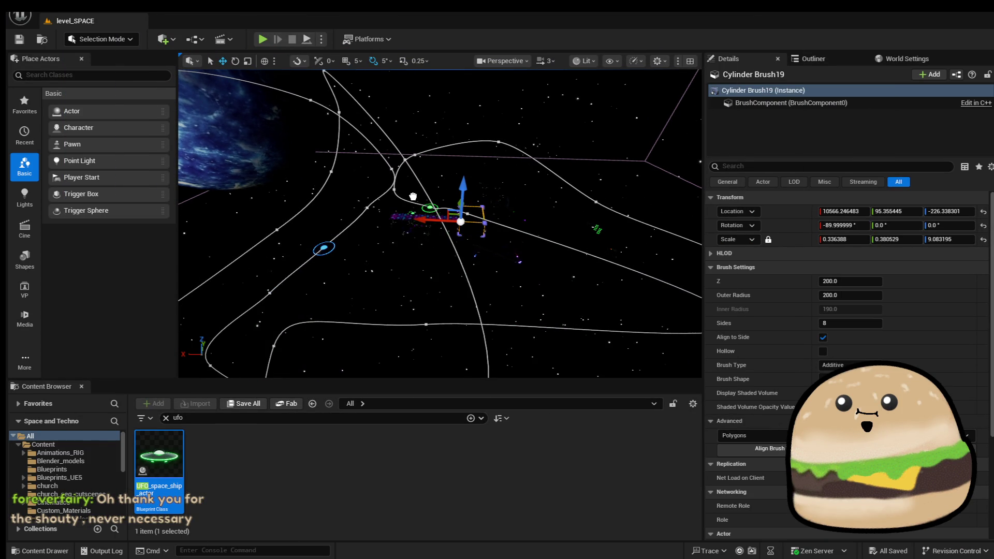
{"action": "left_click_drag", "start_coordinate": [403, 214], "coordinate": [404, 215]}
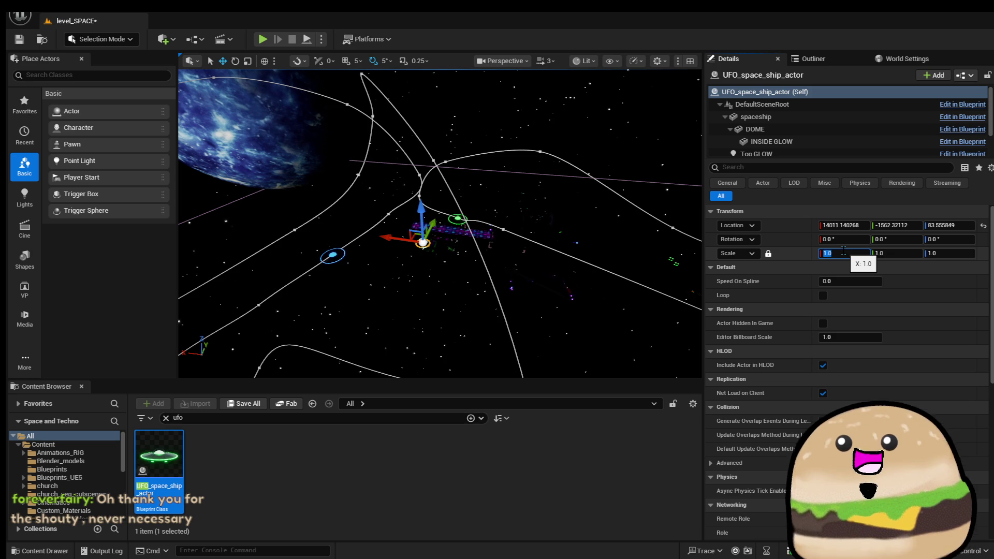
{"action": "mouse_move", "coordinate": [440, 223]}
{"action": "left_mouse_down"}
{"action": "mouse_move", "coordinate": [337, 202]}
{"action": "mouse_move", "coordinate": [336, 186]}
{"action": "left_mouse_up"}
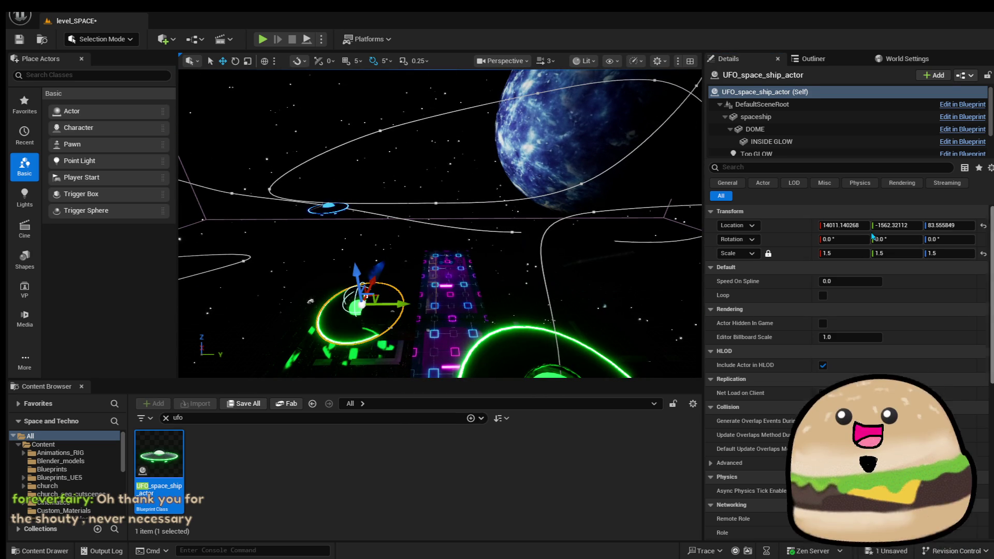
Move the new UFO along Y to about 4608 and frame it in view.
{"action": "mouse_move", "coordinate": [479, 301]}
{"action": "left_mouse_down"}
{"action": "mouse_move", "coordinate": [463, 347]}
{"action": "mouse_move", "coordinate": [453, 321]}
{"action": "left_mouse_up"}
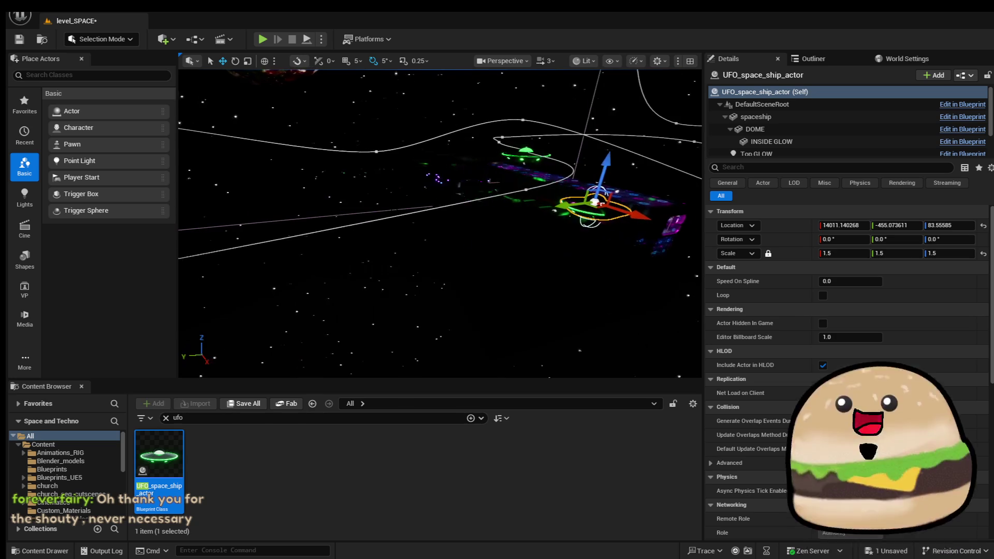
{"action": "left_click_drag", "start_coordinate": [453, 321], "coordinate": [440, 290]}
{"action": "key", "text": "f"}
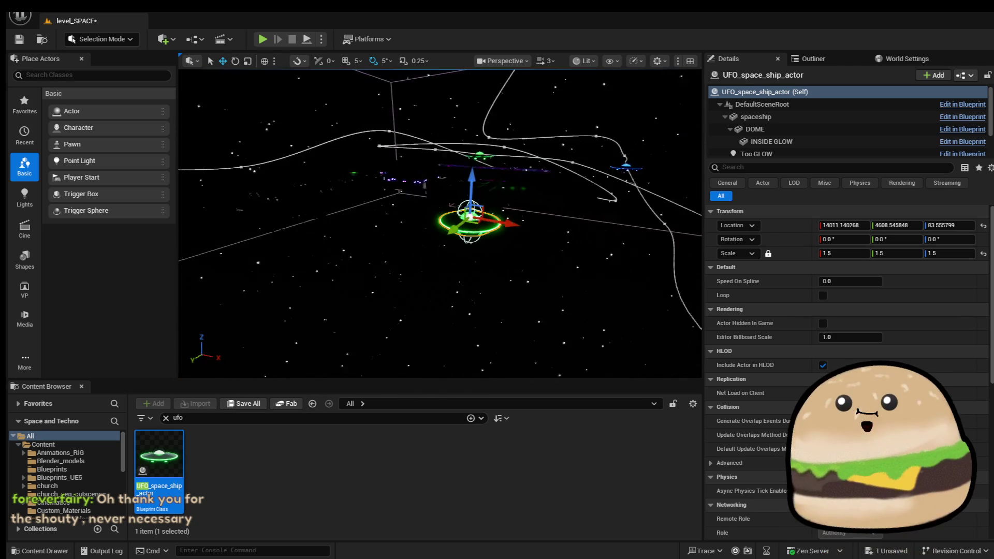
{"action": "left_click_drag", "start_coordinate": [440, 290], "coordinate": [432, 270]}
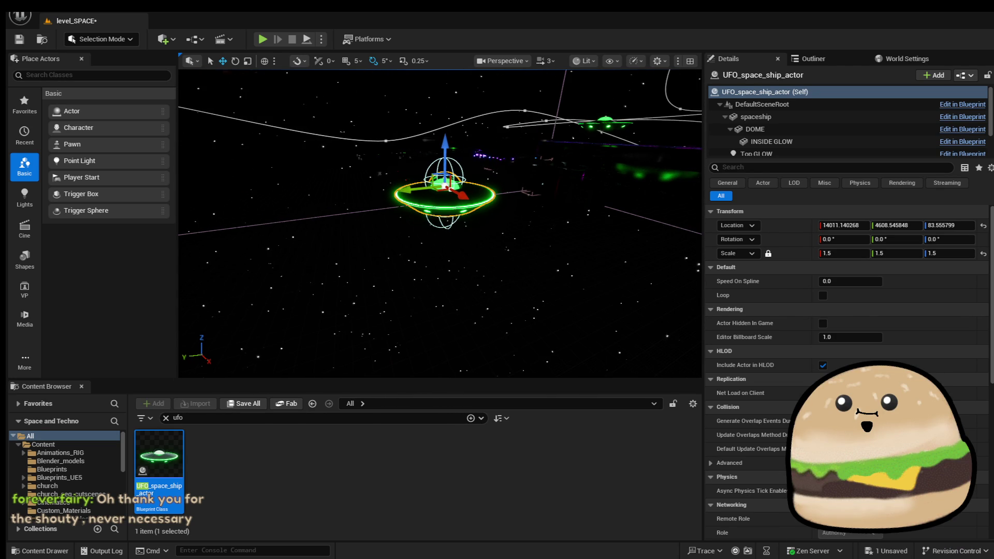
{"action": "left_click_drag", "start_coordinate": [559, 242], "coordinate": [552, 212]}
{"action": "key", "text": "f"}
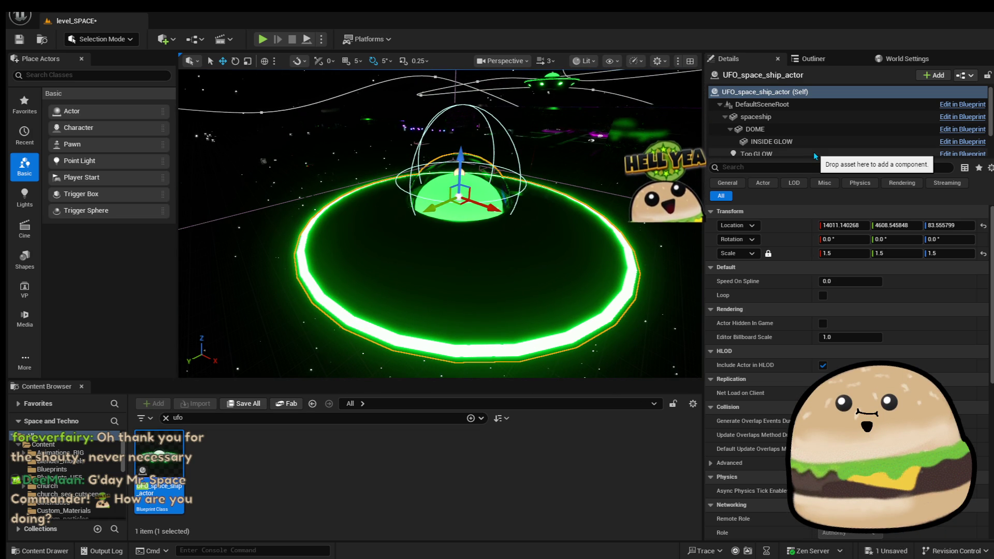
Set the Top GLOW light colour to orange-yellow (255, 191, 0) in the Color Picker.
{"action": "left_click", "coordinate": [813, 152]}
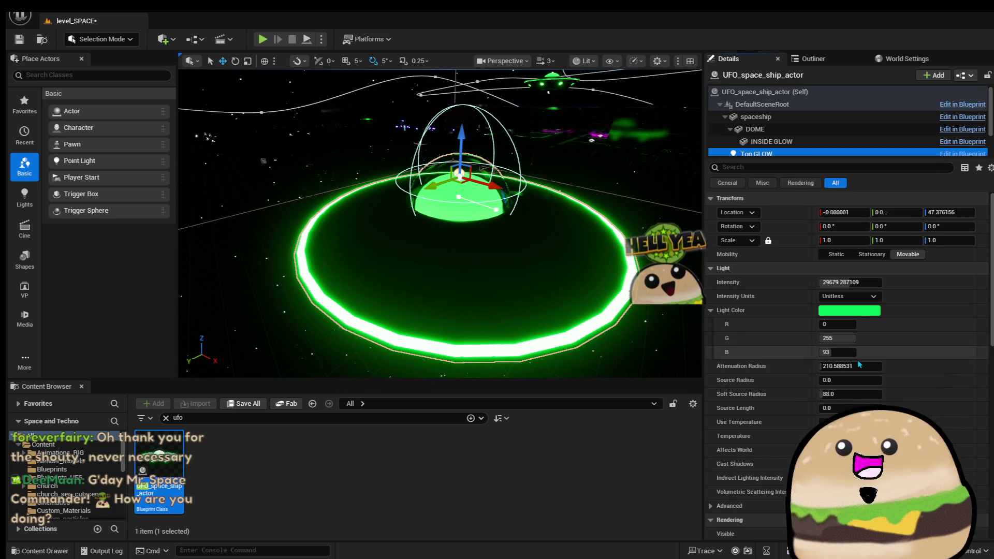
{"action": "left_click", "coordinate": [857, 311]}
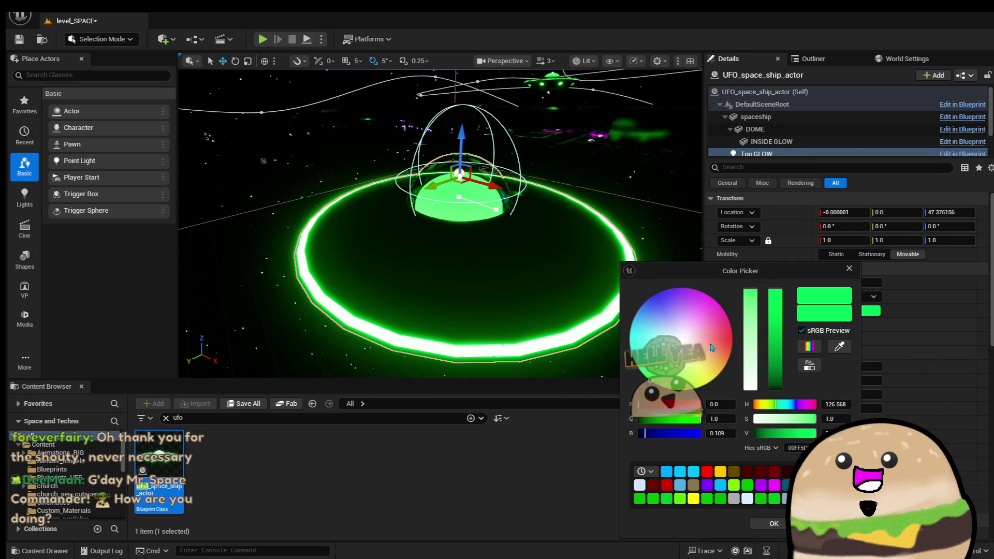
{"action": "mouse_move", "coordinate": [641, 404]}
{"action": "left_mouse_down"}
{"action": "mouse_move", "coordinate": [701, 405]}
{"action": "mouse_move", "coordinate": [638, 418]}
{"action": "mouse_move", "coordinate": [639, 433]}
{"action": "left_mouse_up"}
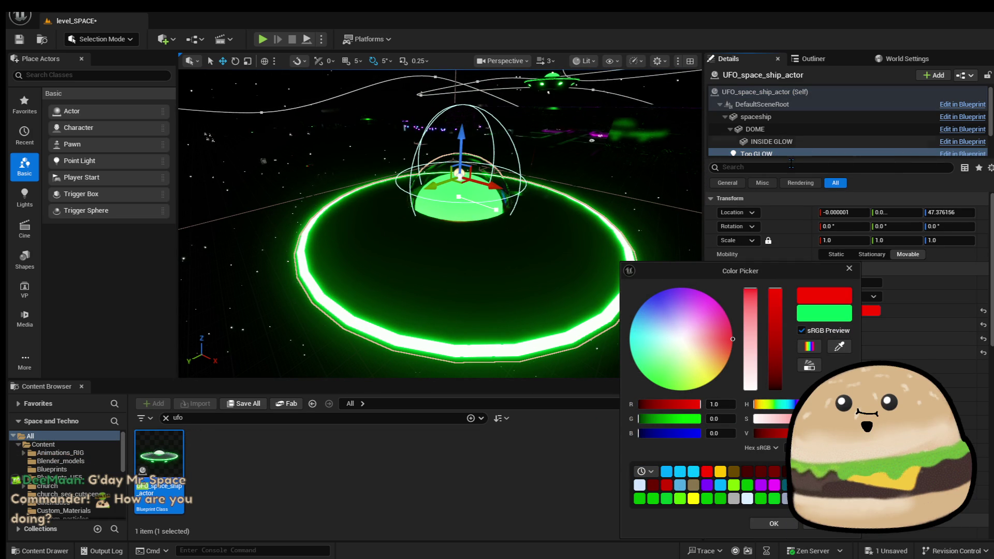
{"action": "left_click_drag", "start_coordinate": [696, 424], "coordinate": [704, 420]}
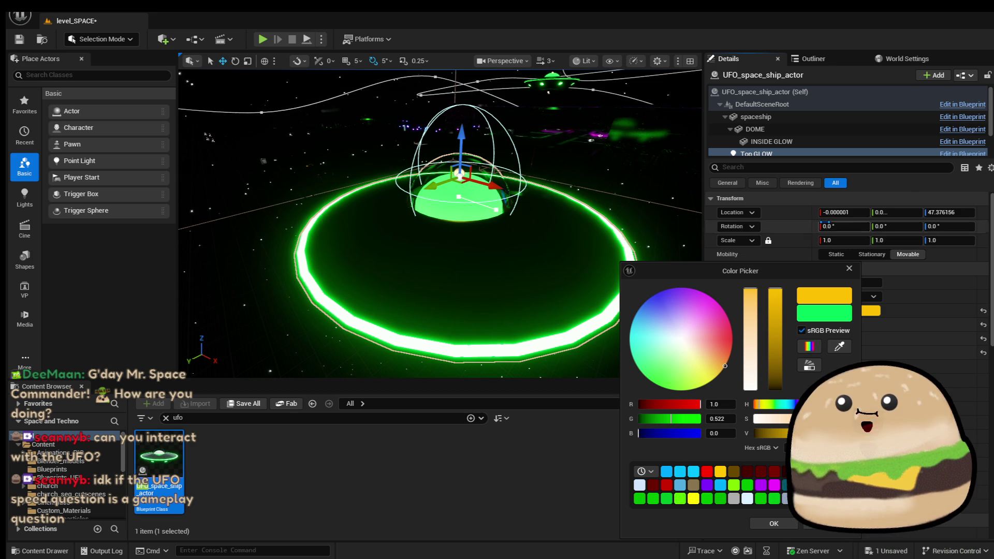
Change the bottom GLOW light's colour from green to yellow-orange.
{"action": "left_click", "coordinate": [968, 145]}
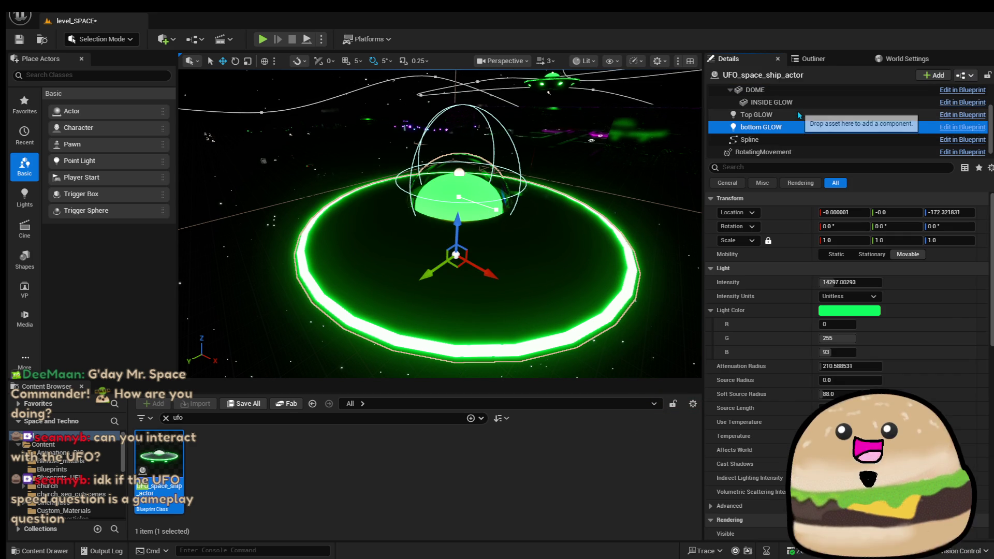
{"action": "left_click", "coordinate": [849, 311]}
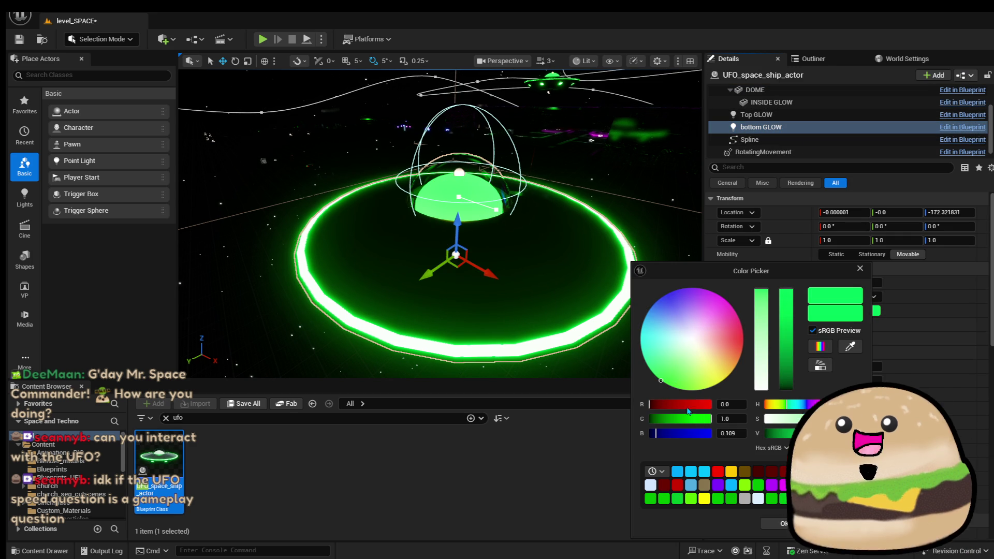
{"action": "mouse_move", "coordinate": [688, 410]}
{"action": "left_mouse_down"}
{"action": "mouse_move", "coordinate": [713, 405]}
{"action": "mouse_move", "coordinate": [687, 423]}
{"action": "left_mouse_up"}
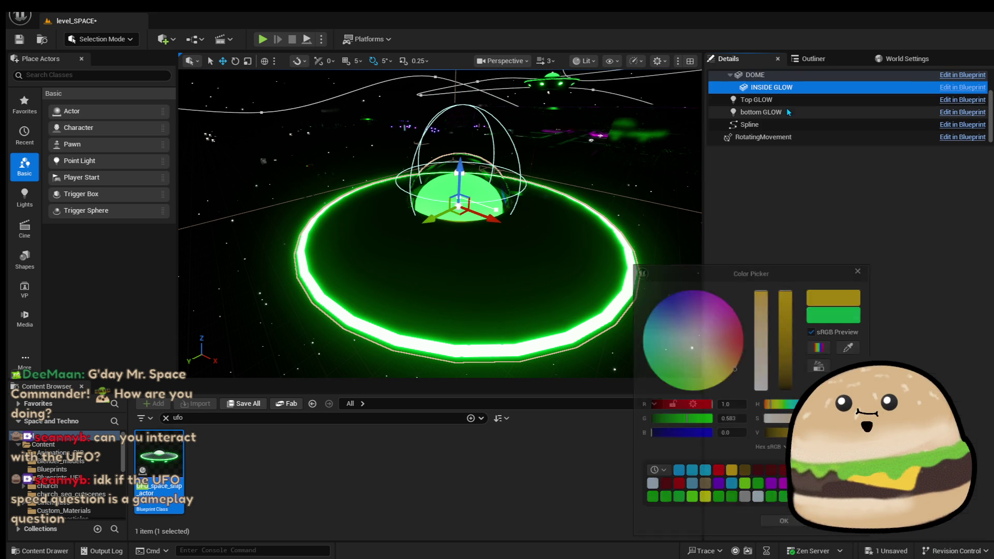
Select the INSIDE GLOW dome component and bring up its material choices.
{"action": "left_click", "coordinate": [758, 114]}
{"action": "left_click", "coordinate": [757, 114]}
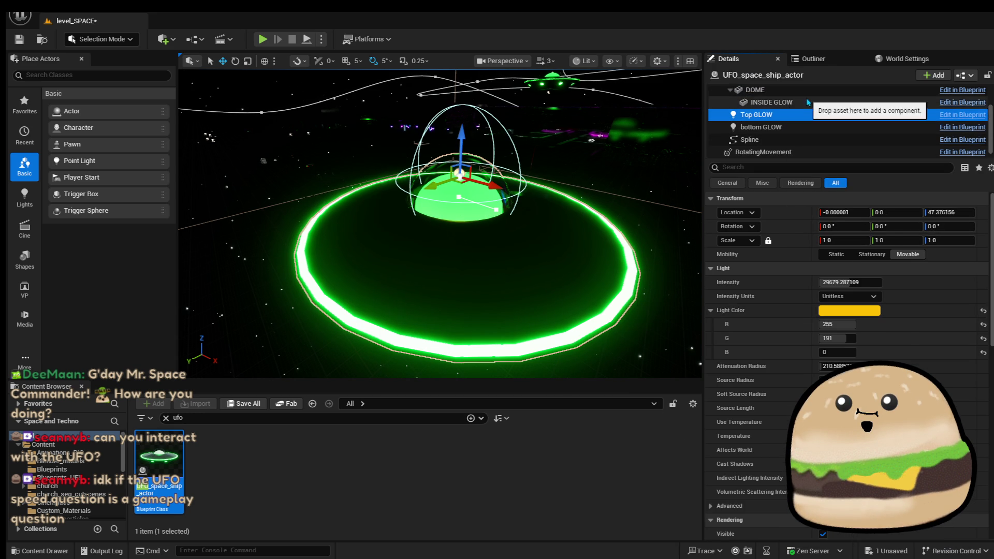
{"action": "left_click", "coordinate": [809, 102]}
{"action": "left_click", "coordinate": [894, 326]}
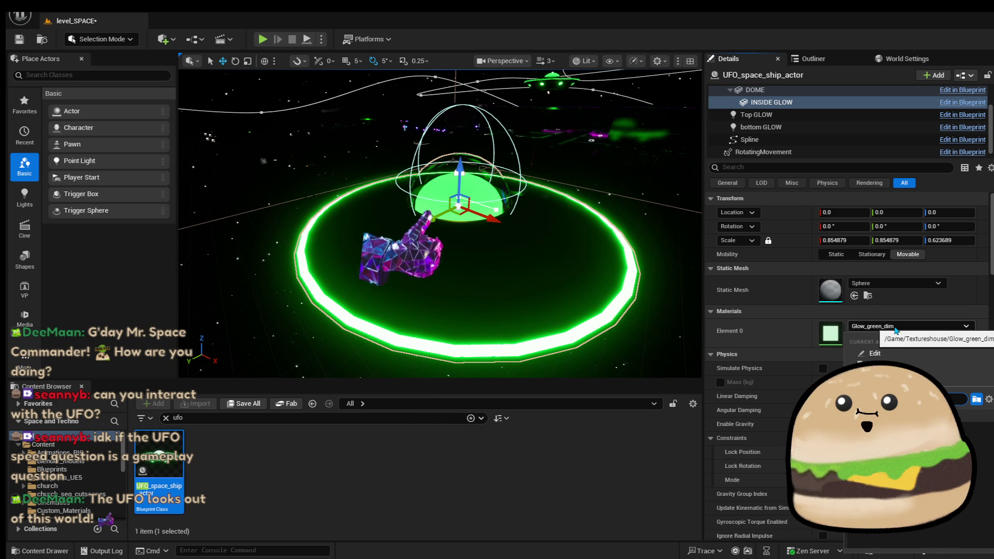
Apply yellowglow to the INSIDE GLOW dome, then replace it with the glow-orange material.
{"action": "key", "text": "Return"}
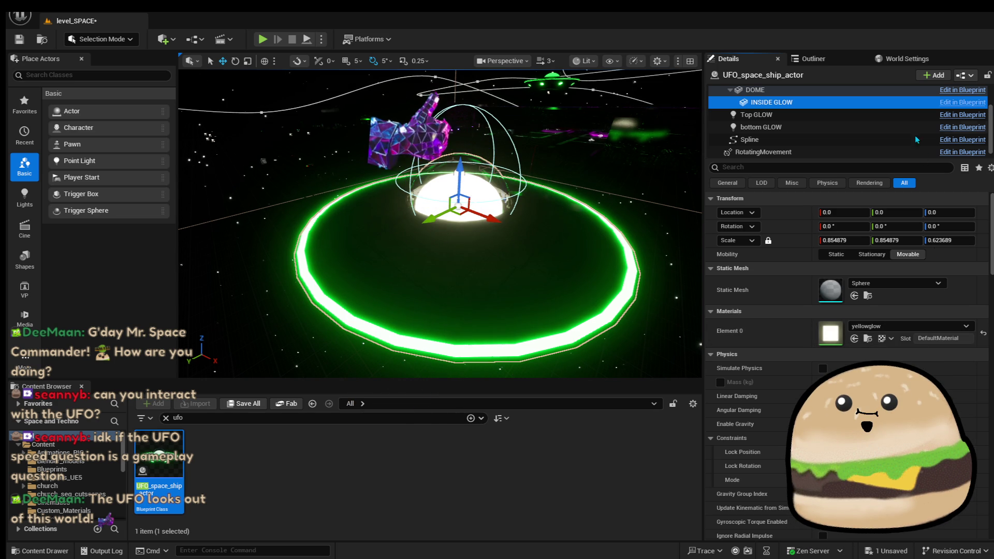
{"action": "scroll", "coordinate": [915, 135], "scroll_direction": "up", "scroll_amount": 2}
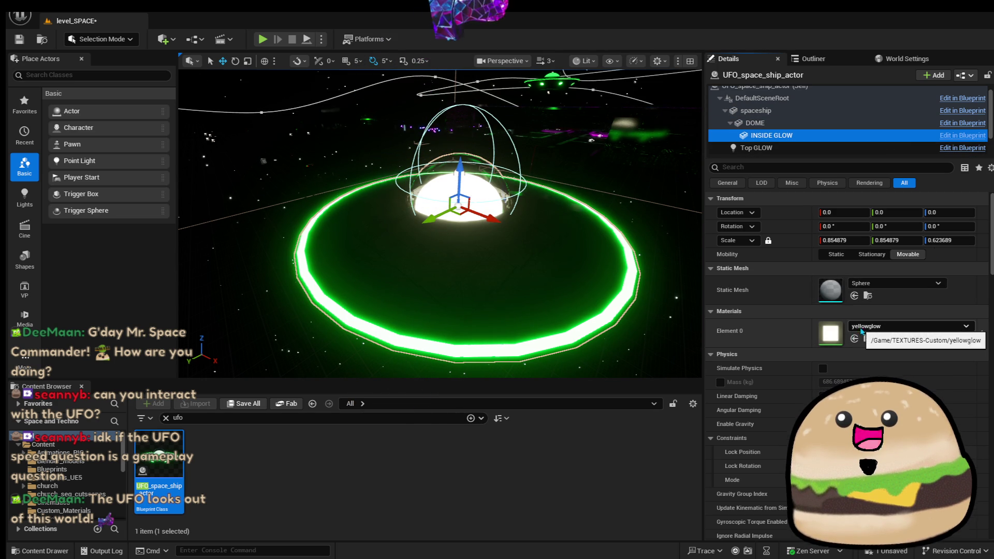
{"action": "left_click", "coordinate": [865, 326]}
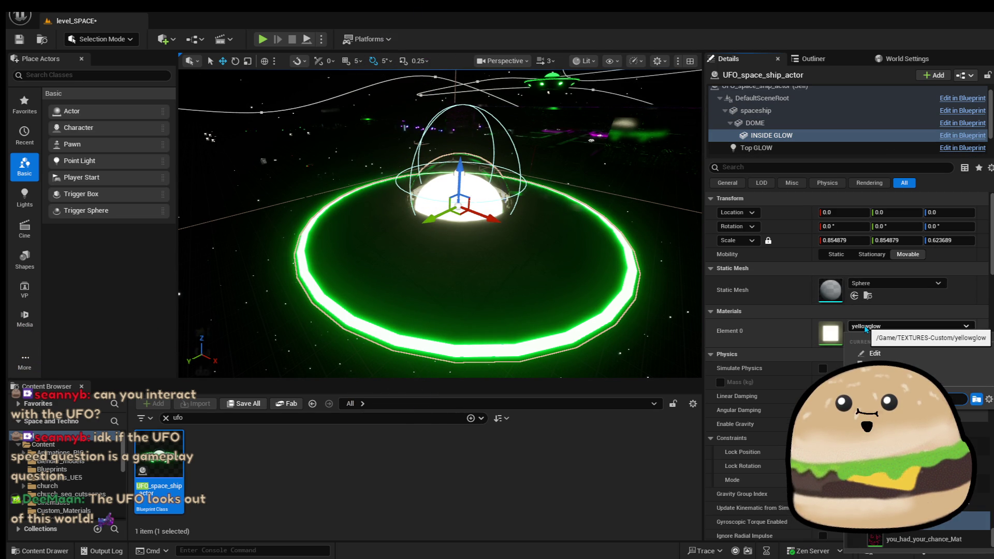
{"action": "left_click", "coordinate": [880, 430]}
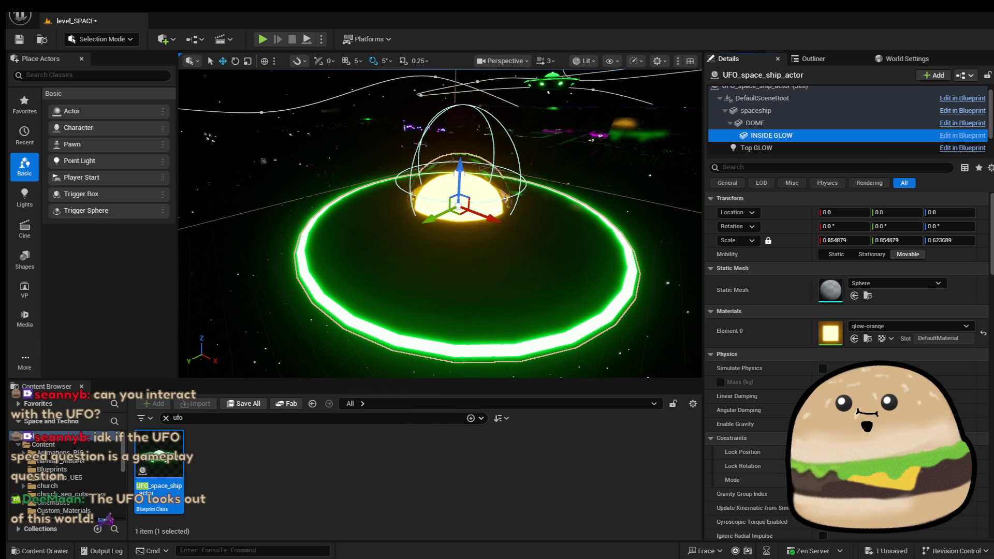
{"action": "scroll", "coordinate": [810, 136], "scroll_direction": "down", "scroll_amount": 3}
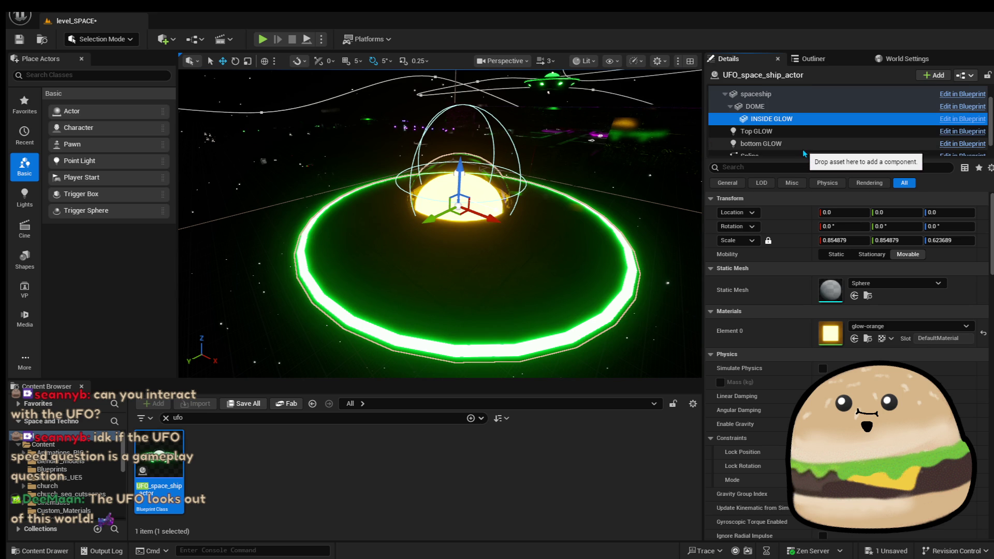
{"action": "scroll", "coordinate": [816, 124], "scroll_direction": "up", "scroll_amount": 3}
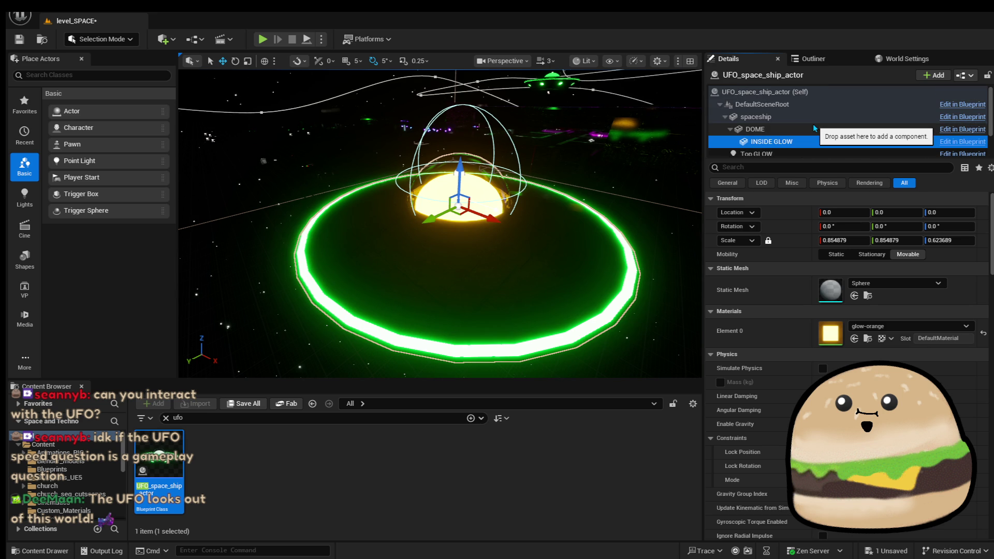
{"action": "scroll", "coordinate": [815, 129], "scroll_direction": "down", "scroll_amount": 2}
{"action": "scroll", "coordinate": [807, 124], "scroll_direction": "up", "scroll_amount": 1}
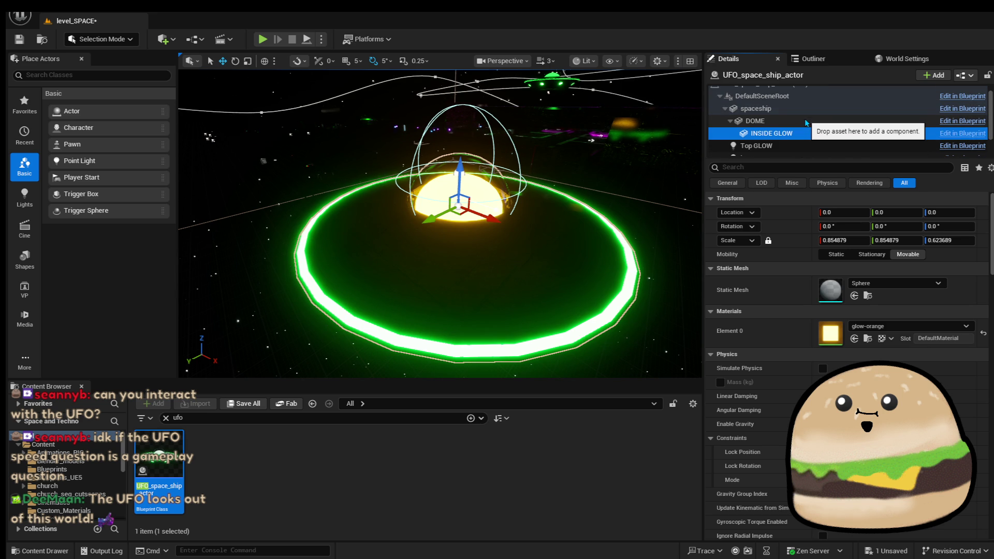
{"action": "left_click", "coordinate": [798, 122]}
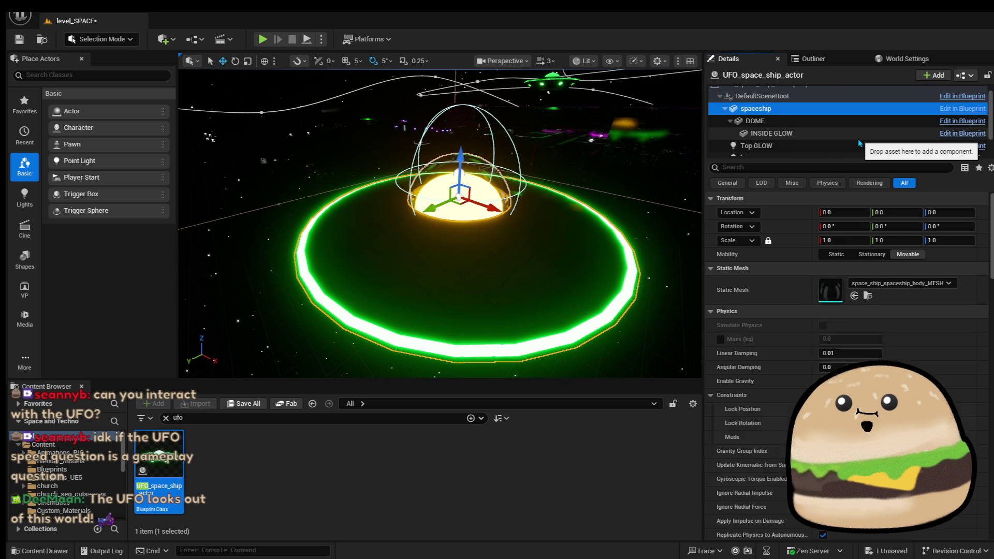
Give the spaceship body's Element 1 ring the glow-orange material, found by searching 'orange'.
{"action": "left_click", "coordinate": [859, 109]}
{"action": "left_click", "coordinate": [901, 355]}
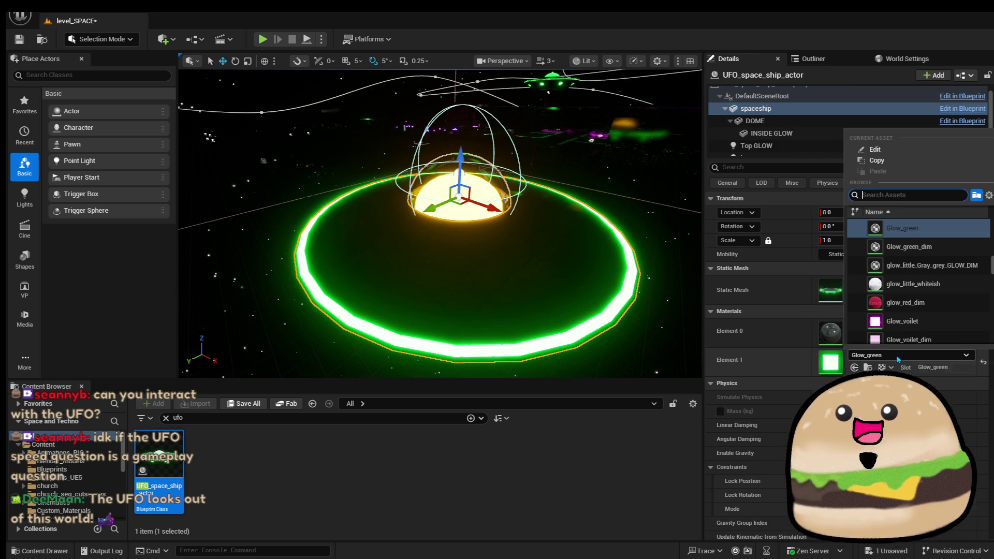
{"action": "type", "text": "glow"}
{"action": "type", "text": "ood"}
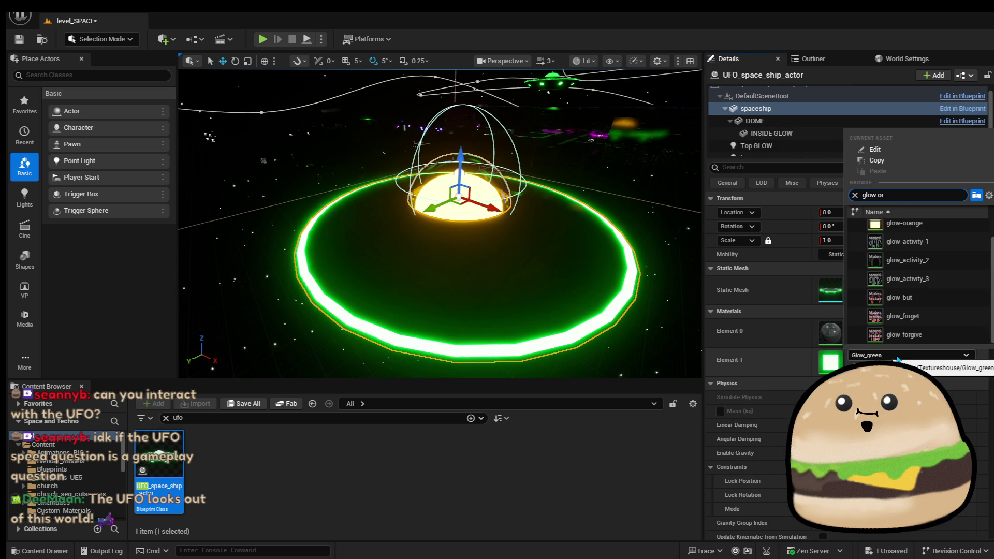
{"action": "key", "text": "Return"}
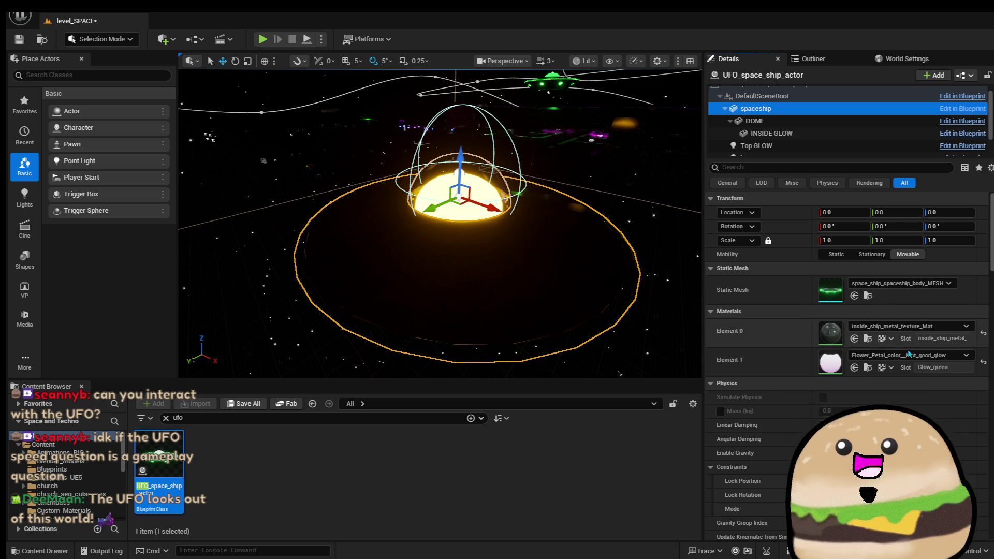
{"action": "left_click", "coordinate": [901, 355]}
{"action": "type", "text": "orange"}
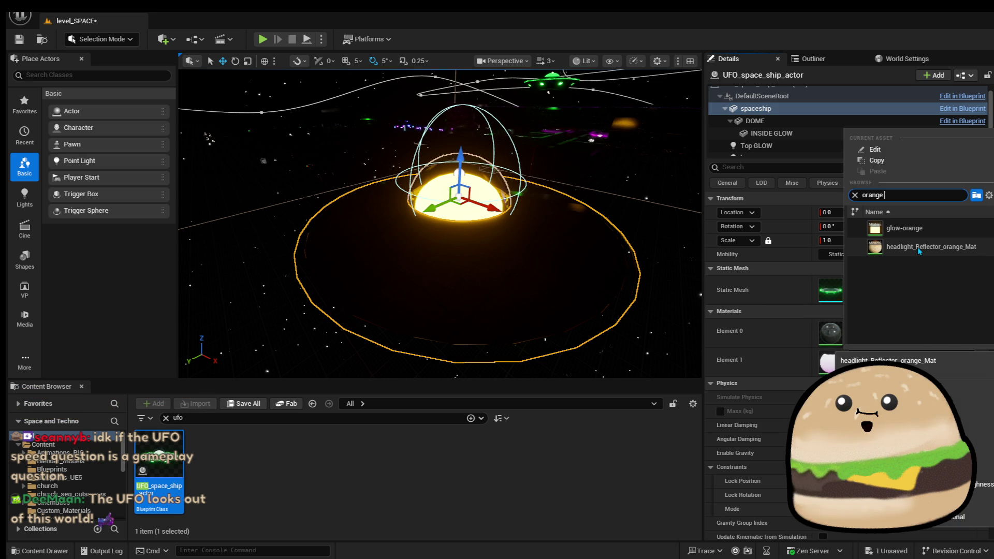
{"action": "left_click", "coordinate": [904, 228]}
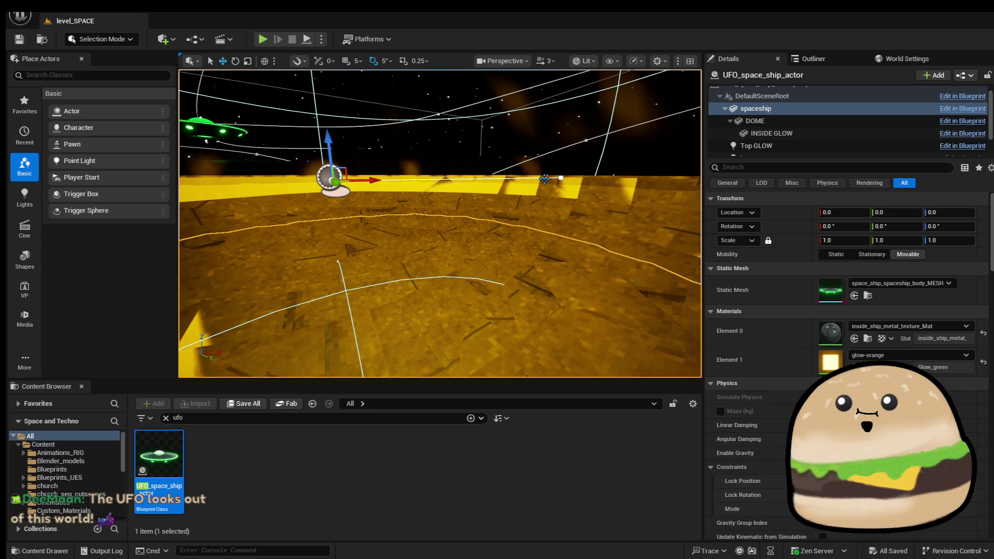
Select the Spline component and drag one flight-spline point up, left and sideways to reshape the path.
{"action": "left_click", "coordinate": [749, 138]}
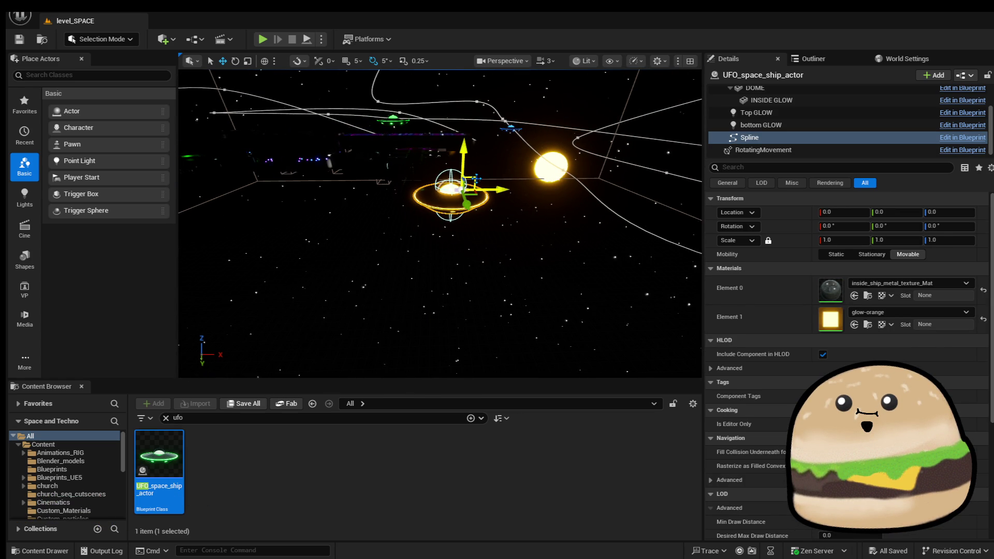
{"action": "left_click", "coordinate": [432, 209]}
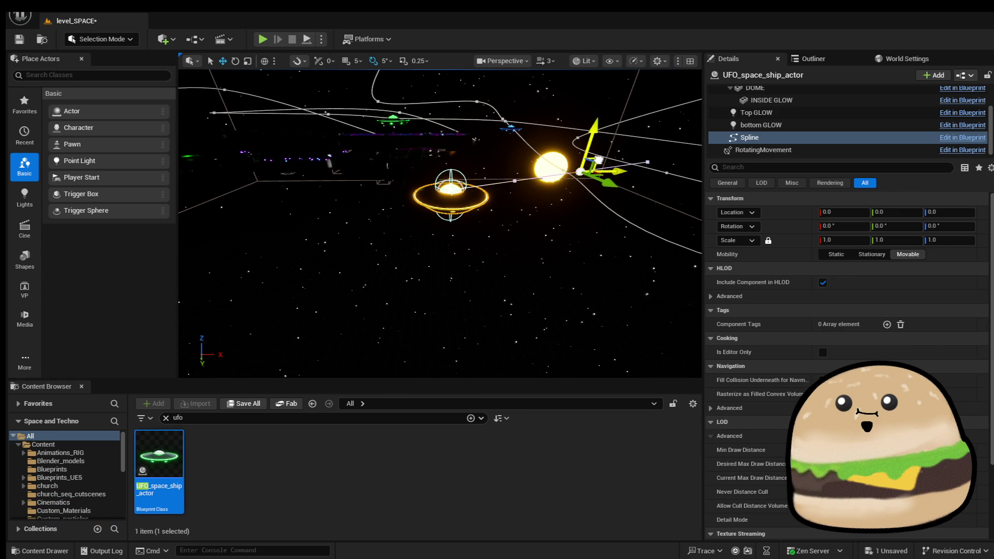
{"action": "key", "text": "Escape"}
{"action": "left_click_drag", "start_coordinate": [611, 150], "coordinate": [658, 140]}
{"action": "left_click", "coordinate": [544, 138]}
{"action": "key", "text": "Escape"}
{"action": "left_click_drag", "start_coordinate": [514, 203], "coordinate": [514, 203]}
{"action": "mouse_move", "coordinate": [323, 228]}
{"action": "left_mouse_down"}
{"action": "mouse_move", "coordinate": [473, 167]}
{"action": "mouse_move", "coordinate": [448, 162]}
{"action": "left_mouse_up"}
{"action": "mouse_move", "coordinate": [589, 263]}
{"action": "left_mouse_down"}
{"action": "mouse_move", "coordinate": [570, 166]}
{"action": "mouse_move", "coordinate": [528, 150]}
{"action": "mouse_move", "coordinate": [543, 166]}
{"action": "mouse_move", "coordinate": [541, 145]}
{"action": "mouse_move", "coordinate": [406, 100]}
{"action": "mouse_move", "coordinate": [354, 100]}
{"action": "mouse_move", "coordinate": [457, 122]}
{"action": "left_mouse_up"}
{"action": "mouse_move", "coordinate": [510, 156]}
{"action": "left_mouse_down"}
{"action": "mouse_move", "coordinate": [335, 124]}
{"action": "mouse_move", "coordinate": [253, 137]}
{"action": "mouse_move", "coordinate": [244, 154]}
{"action": "mouse_move", "coordinate": [213, 132]}
{"action": "mouse_move", "coordinate": [299, 147]}
{"action": "left_mouse_up"}
{"action": "key", "text": "Delete"}
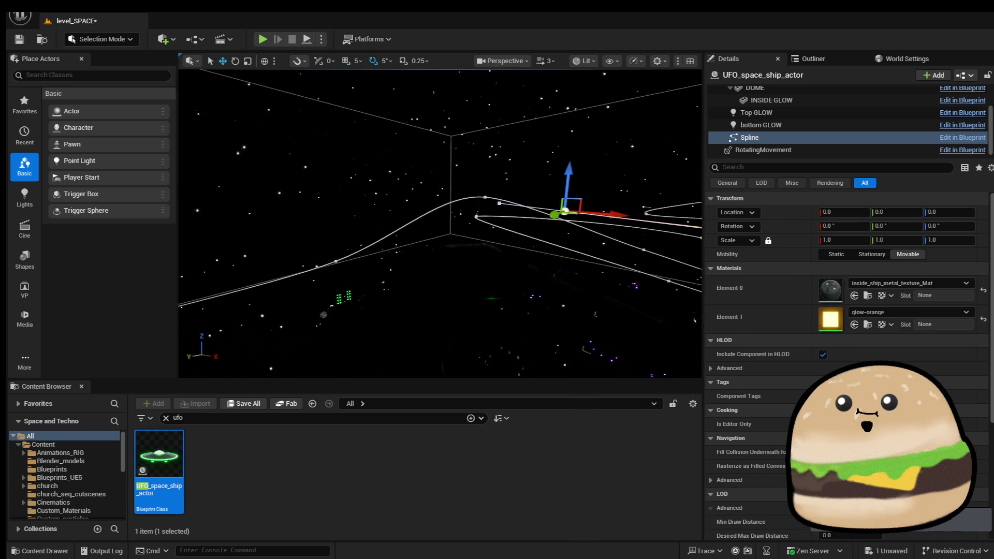
Drag several more spline points down, up and sideways to give the orange UFO's route new curves.
{"action": "left_click_drag", "start_coordinate": [300, 147], "coordinate": [300, 129]}
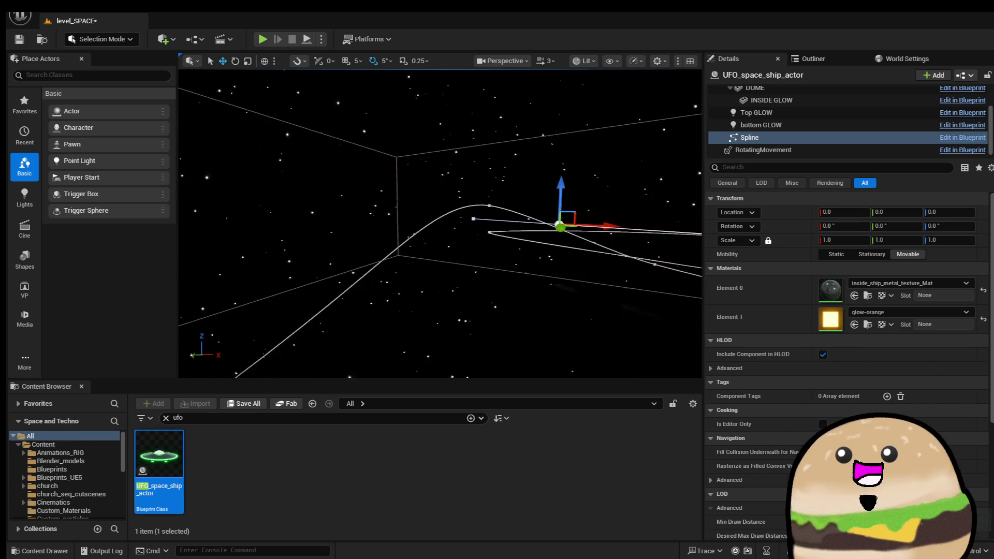
{"action": "left_click_drag", "start_coordinate": [300, 129], "coordinate": [306, 151]}
{"action": "left_click_drag", "start_coordinate": [580, 123], "coordinate": [481, 145]}
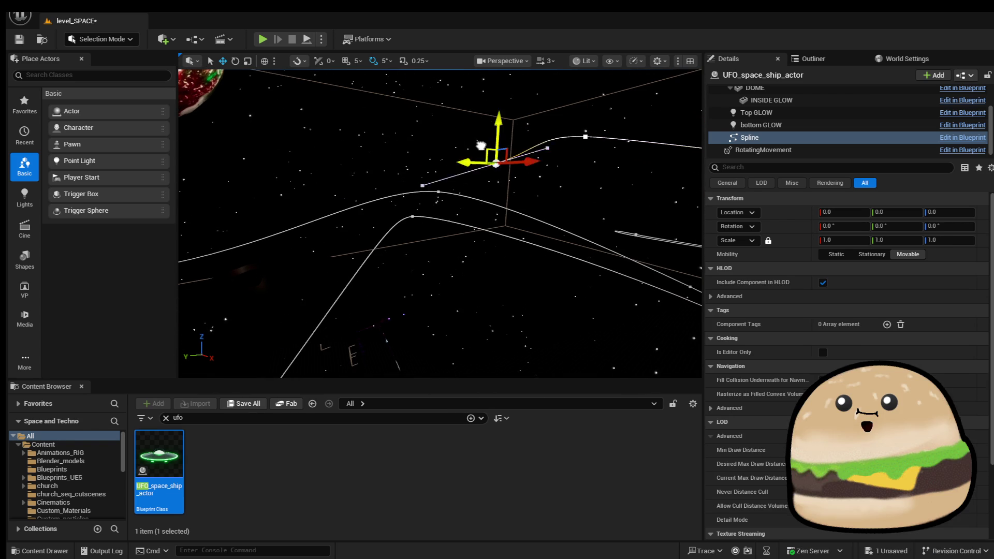
{"action": "left_click_drag", "start_coordinate": [343, 154], "coordinate": [348, 159]}
{"action": "mouse_move", "coordinate": [463, 176]}
{"action": "left_mouse_down"}
{"action": "mouse_move", "coordinate": [483, 197]}
{"action": "mouse_move", "coordinate": [660, 219]}
{"action": "left_mouse_up"}
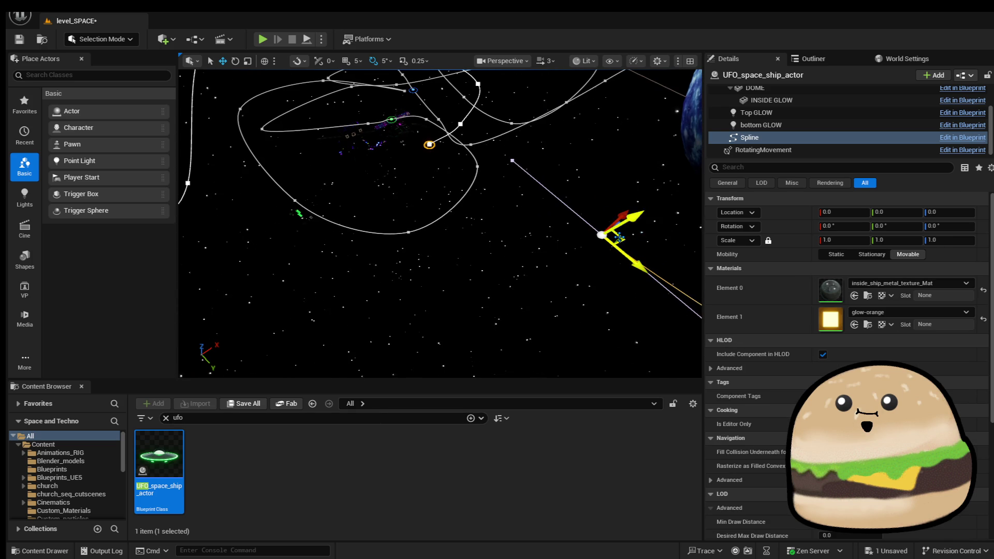
{"action": "mouse_move", "coordinate": [627, 252]}
{"action": "left_mouse_down"}
{"action": "mouse_move", "coordinate": [576, 225]}
{"action": "mouse_move", "coordinate": [628, 185]}
{"action": "mouse_move", "coordinate": [438, 198]}
{"action": "left_mouse_up"}
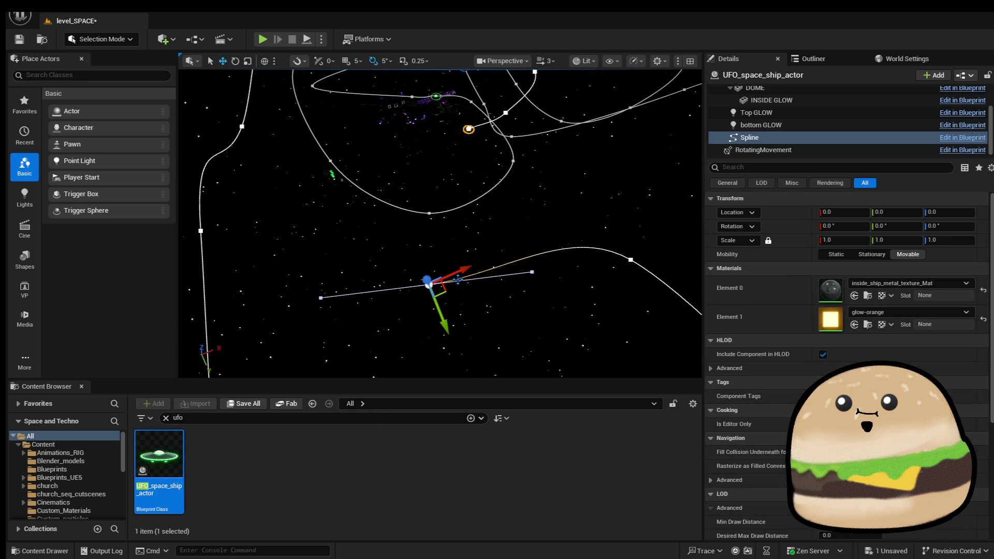
{"action": "mouse_move", "coordinate": [447, 288]}
{"action": "left_mouse_down"}
{"action": "mouse_move", "coordinate": [367, 249]}
{"action": "mouse_move", "coordinate": [391, 179]}
{"action": "mouse_move", "coordinate": [405, 179]}
{"action": "mouse_move", "coordinate": [378, 182]}
{"action": "mouse_move", "coordinate": [342, 118]}
{"action": "mouse_move", "coordinate": [337, 83]}
{"action": "mouse_move", "coordinate": [369, 76]}
{"action": "mouse_move", "coordinate": [278, 281]}
{"action": "left_mouse_up"}
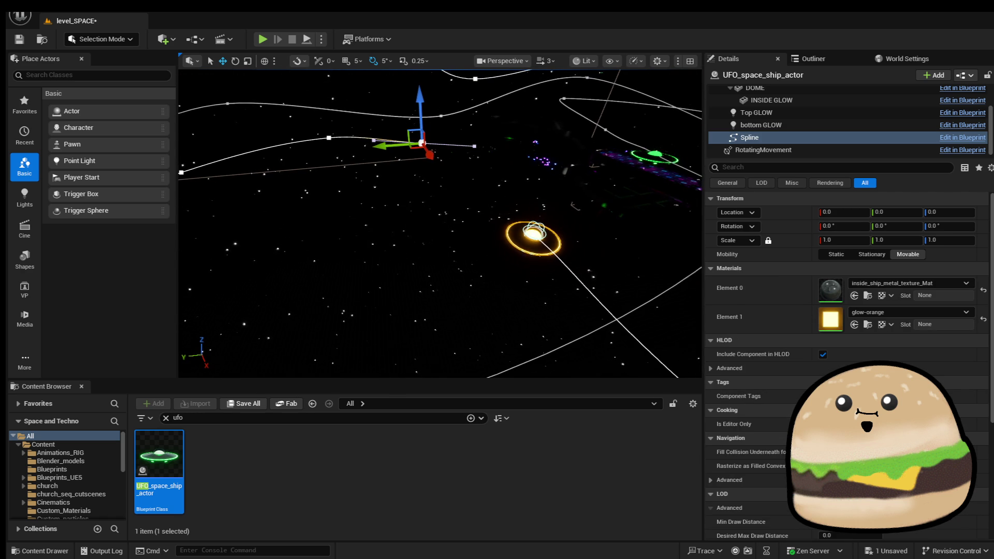
{"action": "mouse_move", "coordinate": [407, 146]}
{"action": "left_mouse_down"}
{"action": "mouse_move", "coordinate": [393, 148]}
{"action": "mouse_move", "coordinate": [422, 215]}
{"action": "mouse_move", "coordinate": [421, 179]}
{"action": "left_mouse_up"}
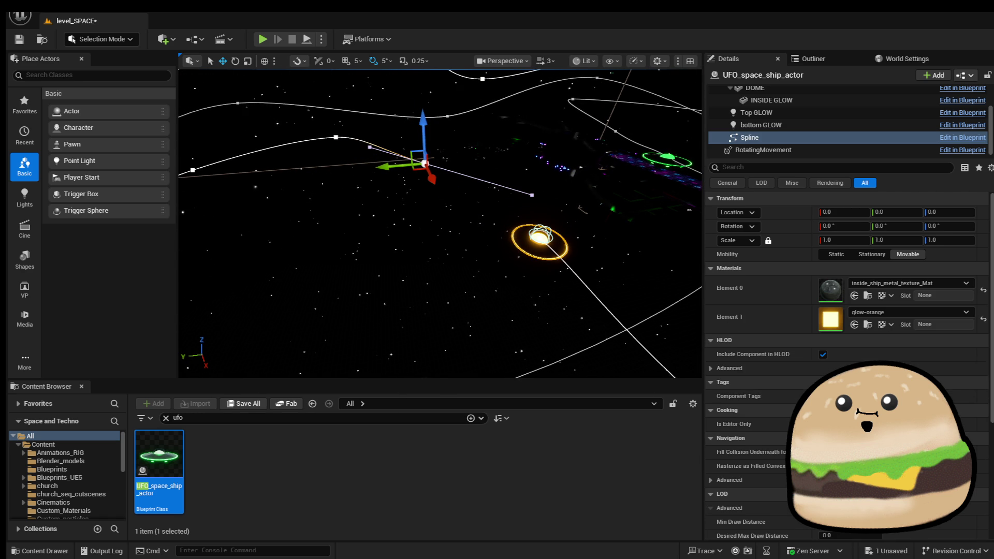
{"action": "mouse_move", "coordinate": [608, 298]}
{"action": "left_mouse_down"}
{"action": "mouse_move", "coordinate": [413, 262]}
{"action": "mouse_move", "coordinate": [537, 262]}
{"action": "mouse_move", "coordinate": [430, 263]}
{"action": "left_mouse_up"}
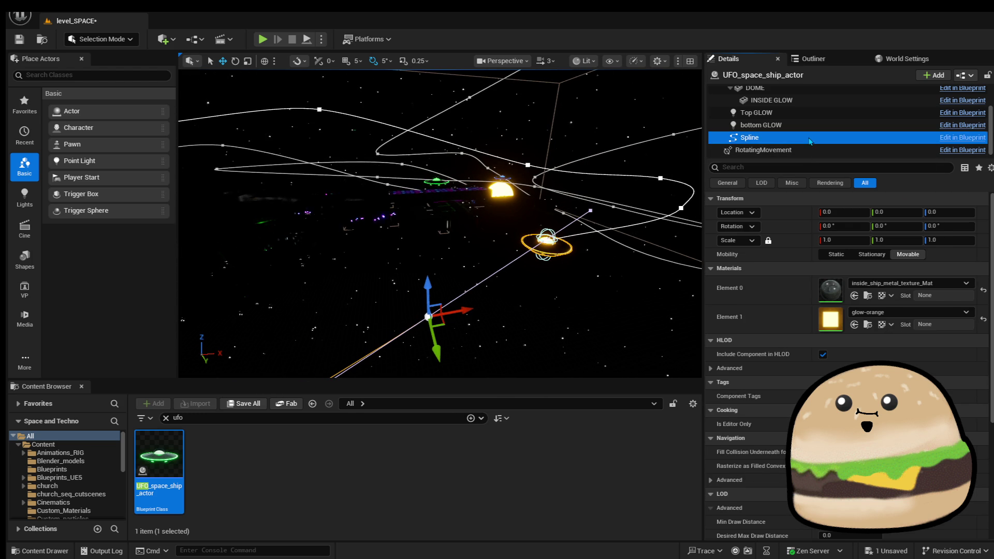
Select the spaceship and root components, then open UFO_space_ship_actor with Edit in Blueprint.
{"action": "left_click", "coordinate": [797, 138]}
{"action": "left_click", "coordinate": [797, 125]}
{"action": "left_click", "coordinate": [798, 137]}
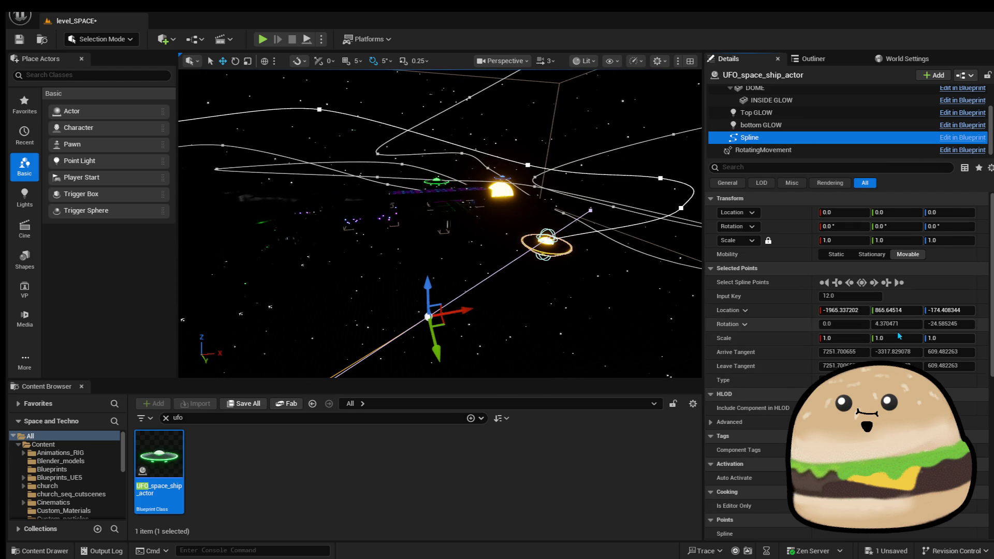
{"action": "scroll", "coordinate": [899, 335], "scroll_direction": "down", "scroll_amount": 4}
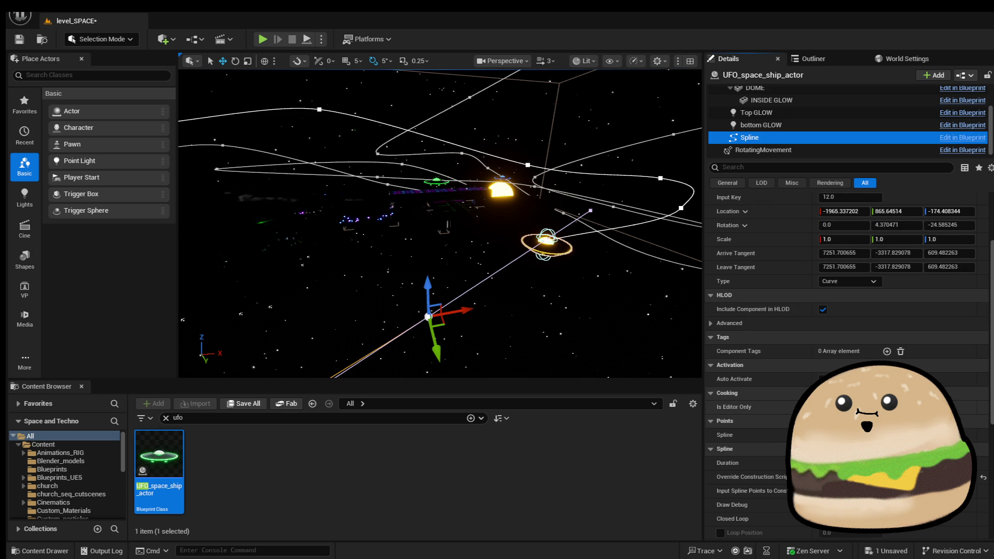
{"action": "scroll", "coordinate": [849, 311], "scroll_direction": "down", "scroll_amount": 5}
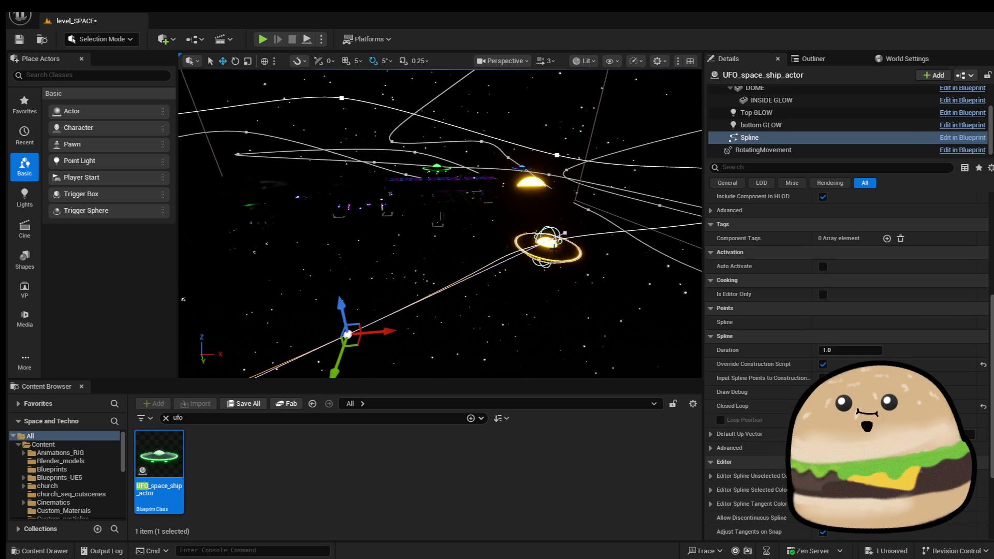
{"action": "left_click", "coordinate": [547, 241]}
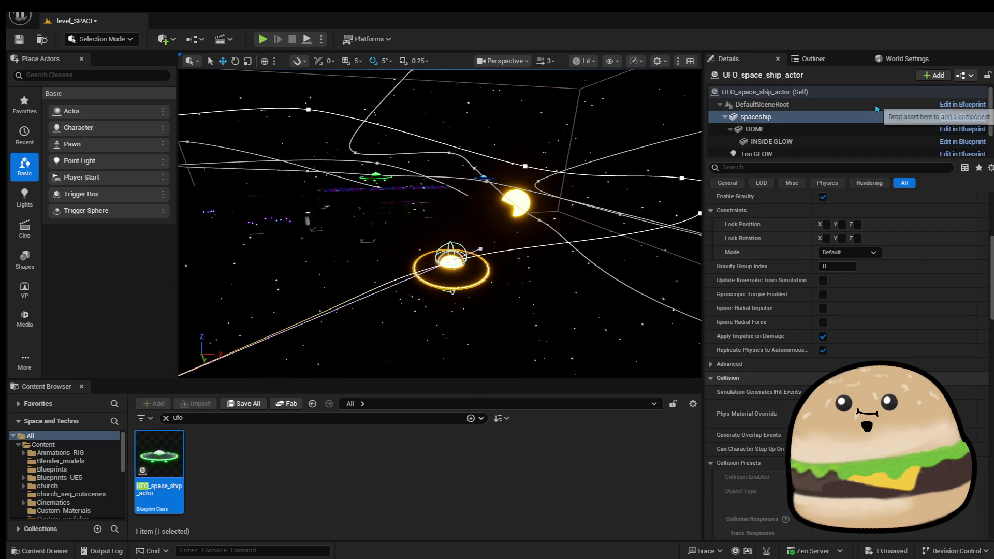
{"action": "left_click", "coordinate": [857, 109]}
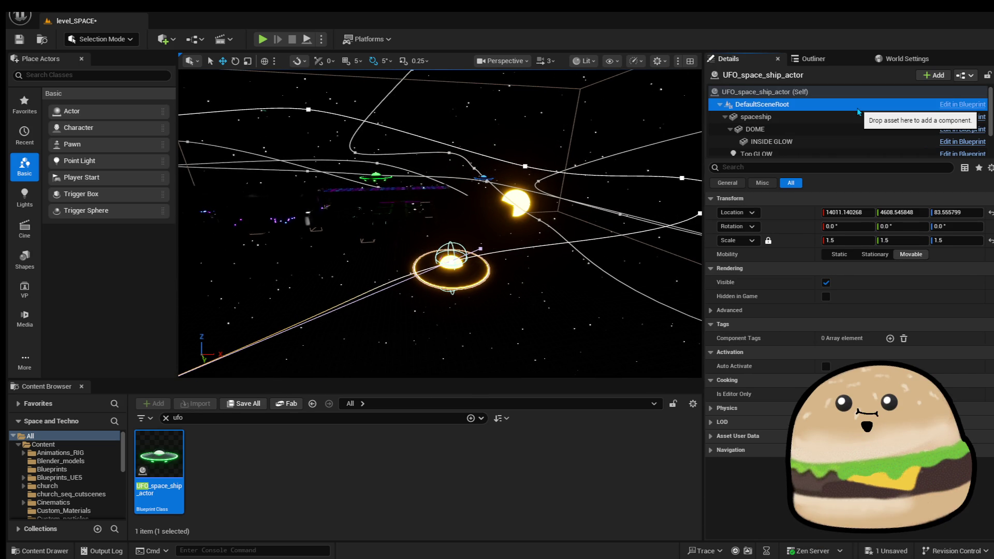
{"action": "left_click", "coordinate": [857, 117]}
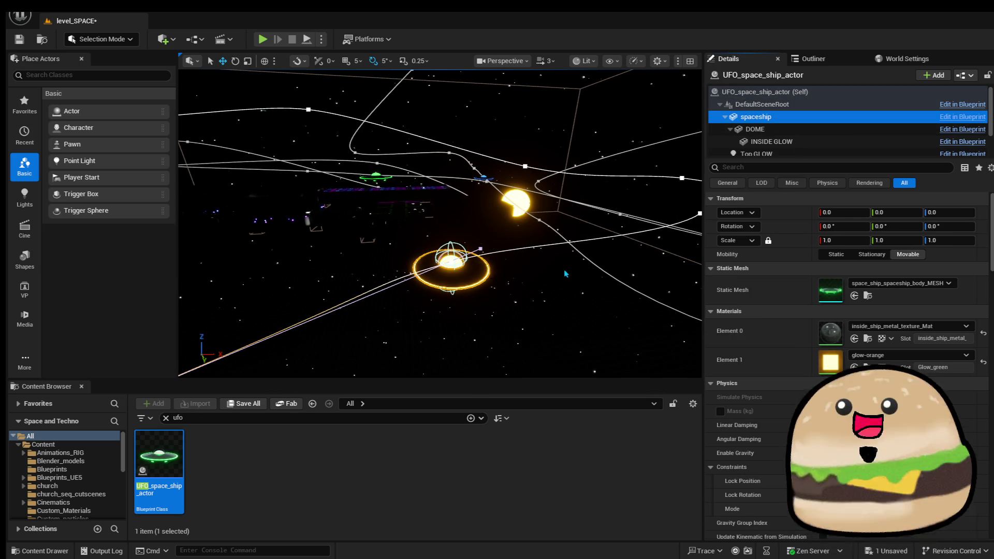
{"action": "left_click", "coordinate": [976, 130]}
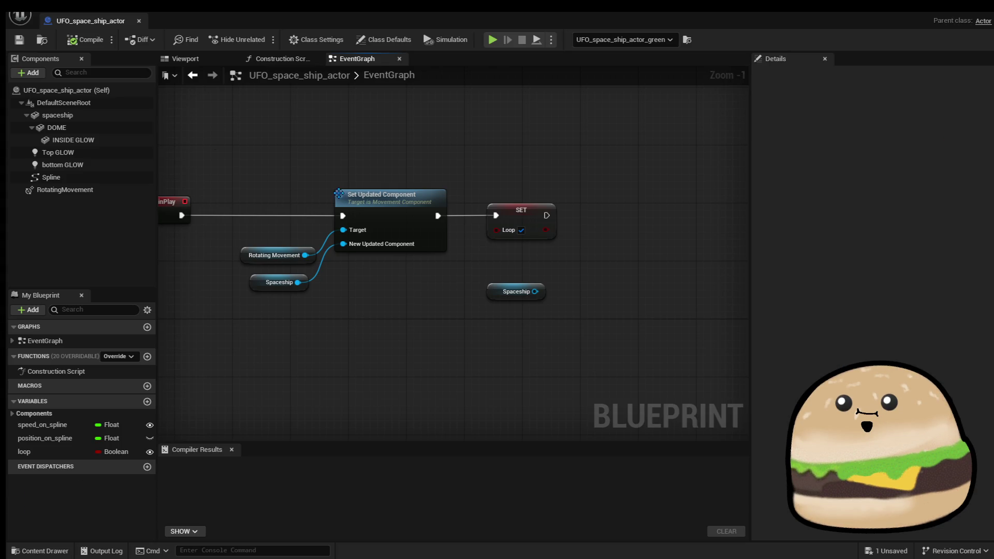
Close the Blueprint editor and tilt the UFO to -25° about X with the rotate gizmo.
{"action": "left_click", "coordinate": [105, 188]}
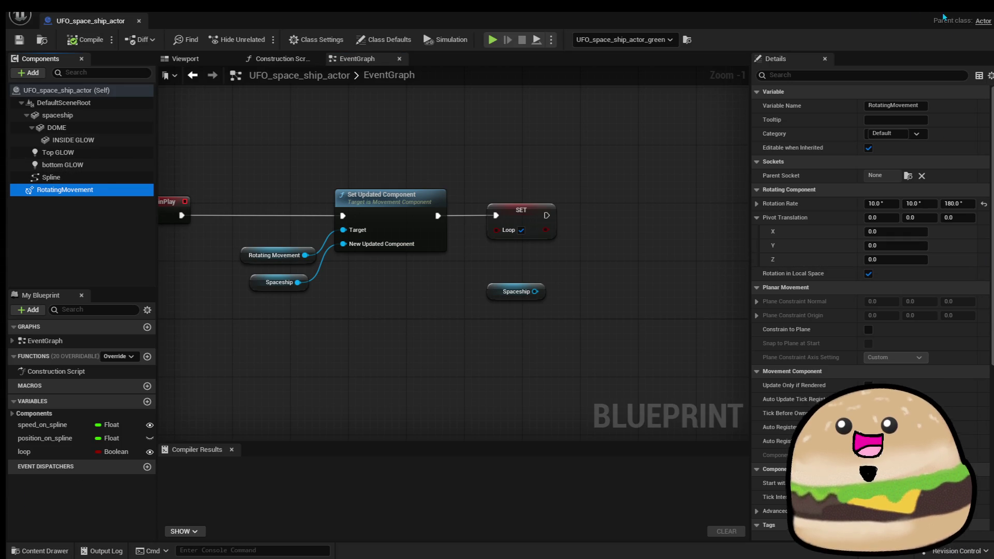
{"action": "left_click", "coordinate": [139, 21]}
{"action": "left_click_drag", "start_coordinate": [440, 222], "coordinate": [549, 230]}
{"action": "key", "text": "e"}
{"action": "mouse_move", "coordinate": [409, 198]}
{"action": "left_mouse_down"}
{"action": "mouse_move", "coordinate": [440, 188]}
{"action": "mouse_move", "coordinate": [357, 220]}
{"action": "left_mouse_up"}
{"action": "left_click", "coordinate": [500, 257]}
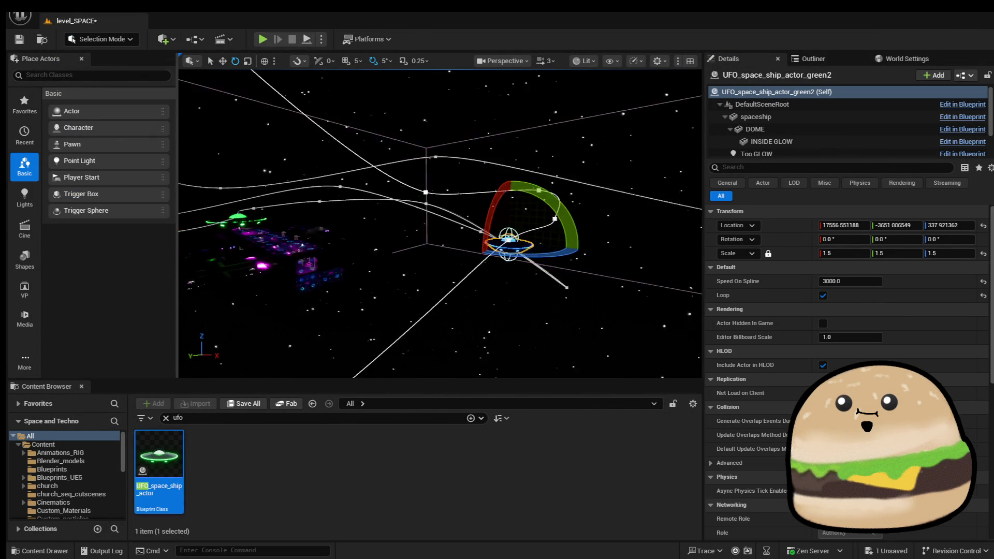
Tilt the UFO 30° about Y and 15° about X, then focus on the orange saucer.
{"action": "mouse_move", "coordinate": [657, 240]}
{"action": "left_mouse_down"}
{"action": "mouse_move", "coordinate": [668, 269]}
{"action": "mouse_move", "coordinate": [518, 249]}
{"action": "mouse_move", "coordinate": [722, 262]}
{"action": "left_mouse_up"}
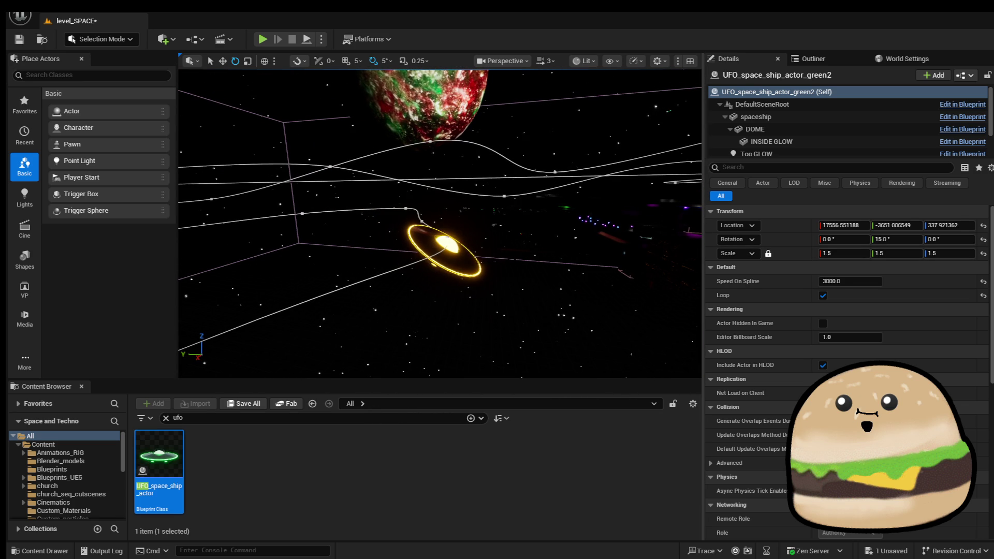
{"action": "left_click_drag", "start_coordinate": [445, 184], "coordinate": [432, 183]}
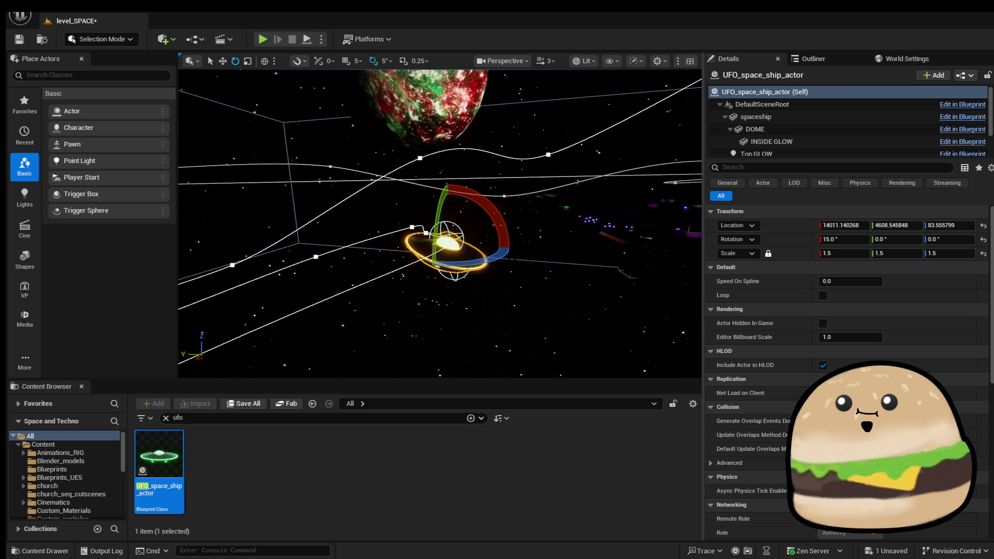
{"action": "left_click", "coordinate": [448, 252]}
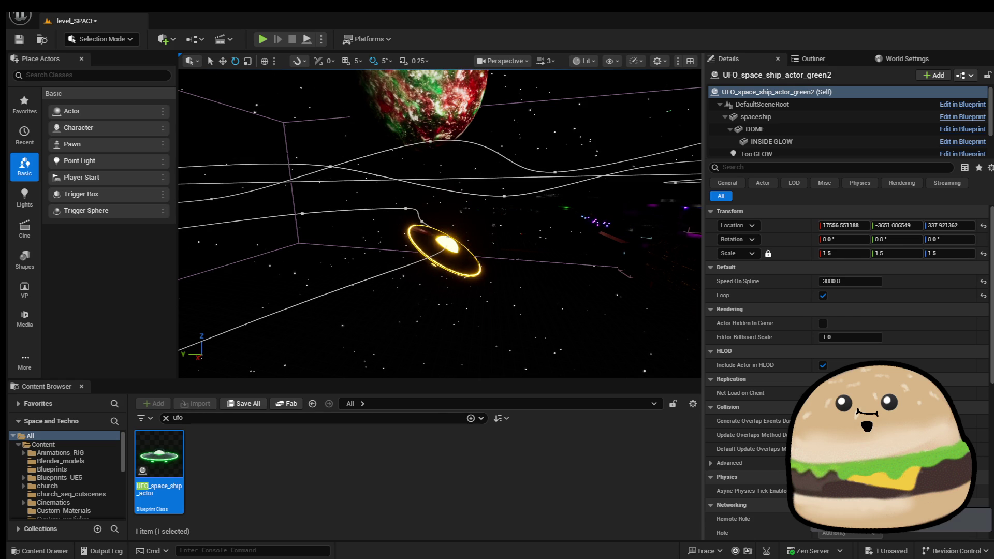
{"action": "left_click", "coordinate": [447, 243]}
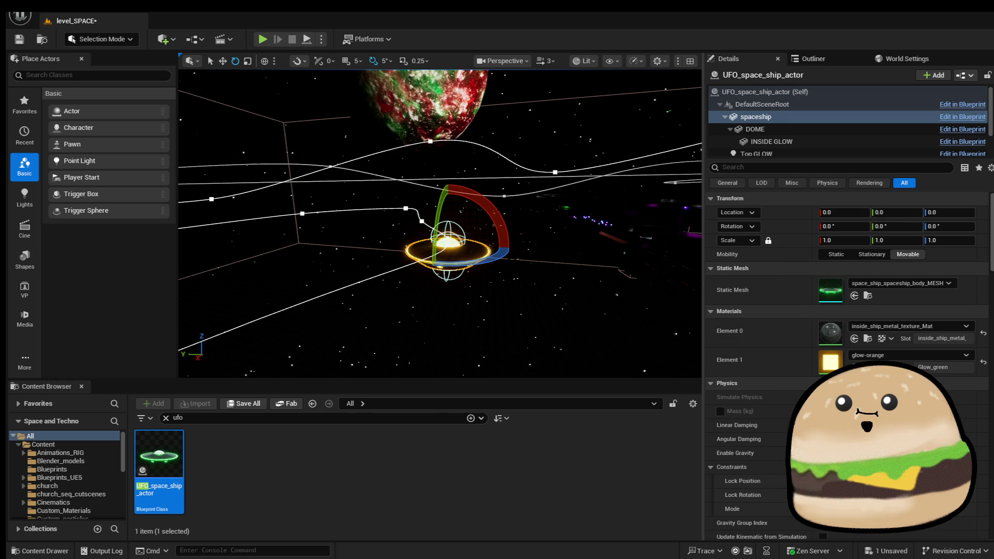
{"action": "key", "text": "f"}
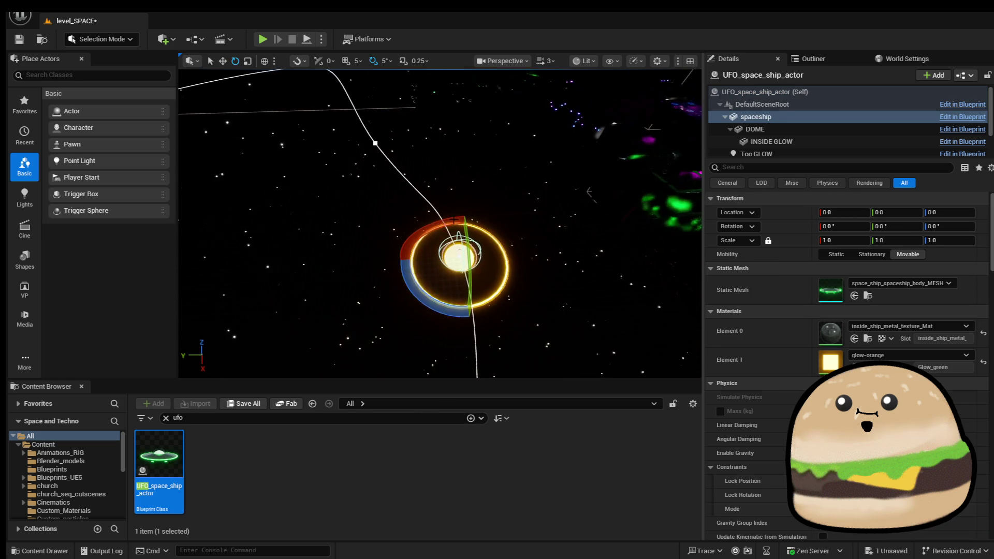
{"action": "left_click_drag", "start_coordinate": [419, 160], "coordinate": [399, 204]}
Select the orange and green UFOs' spaceship bodies and save the level.
{"action": "left_click", "coordinate": [771, 93]}
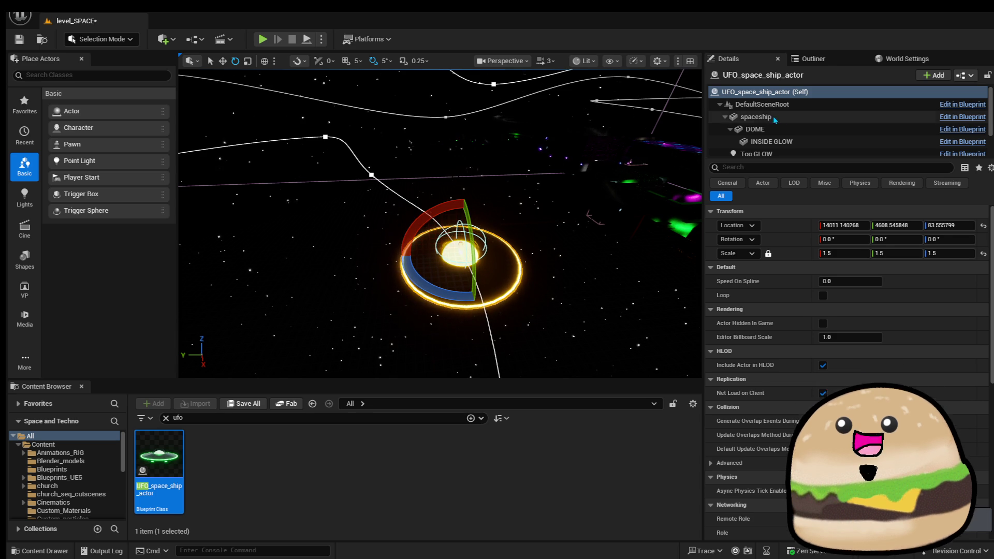
{"action": "left_click", "coordinate": [756, 117]}
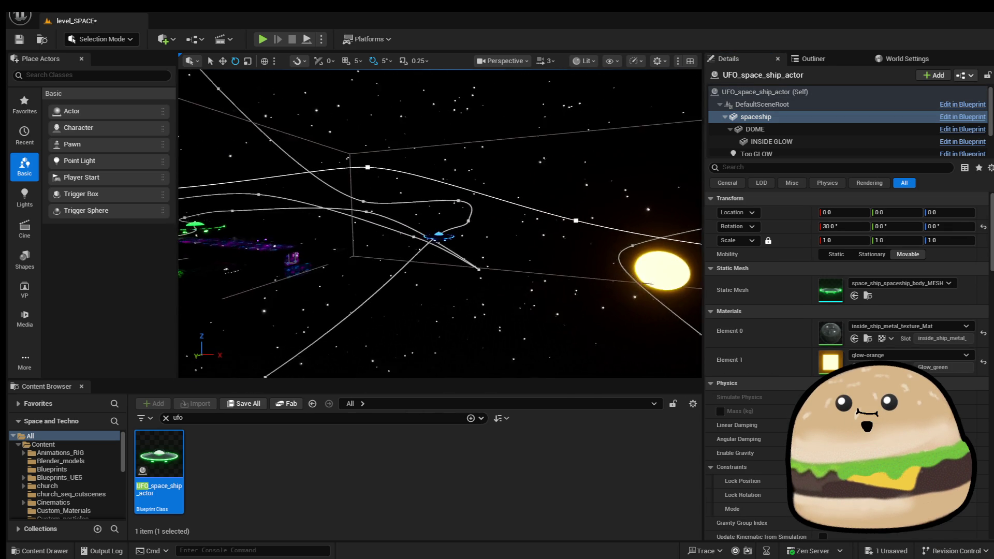
{"action": "left_click", "coordinate": [457, 219]}
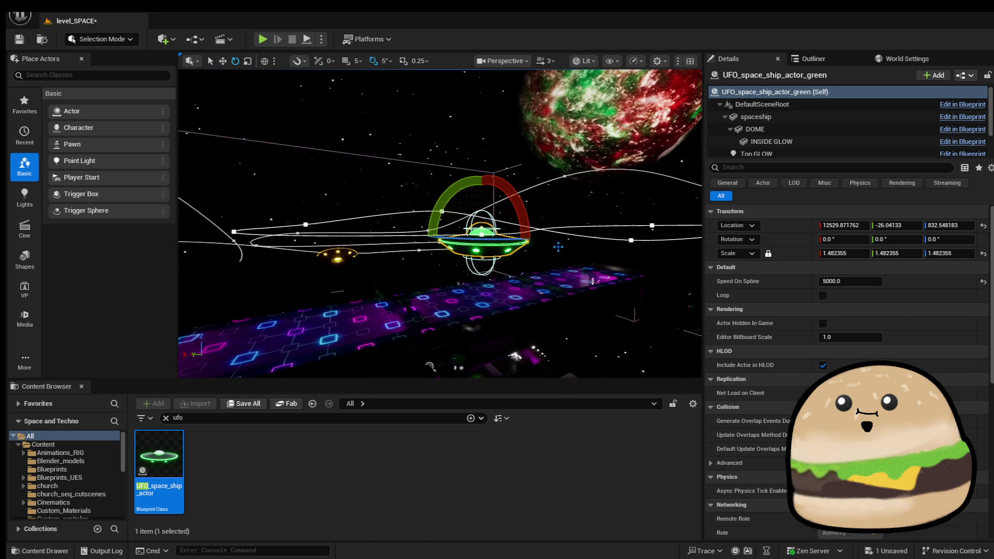
{"action": "left_click", "coordinate": [761, 117]}
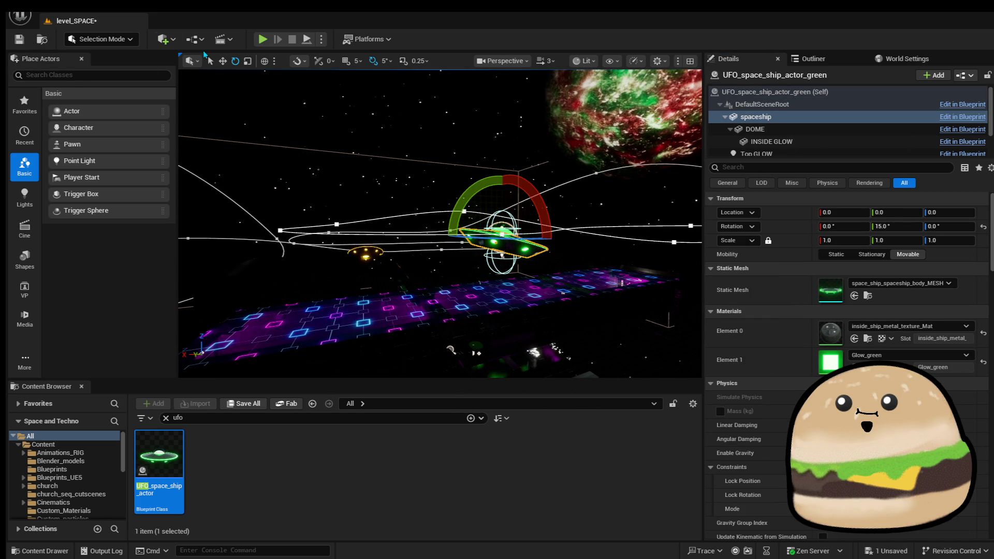
{"action": "left_click", "coordinate": [26, 41]}
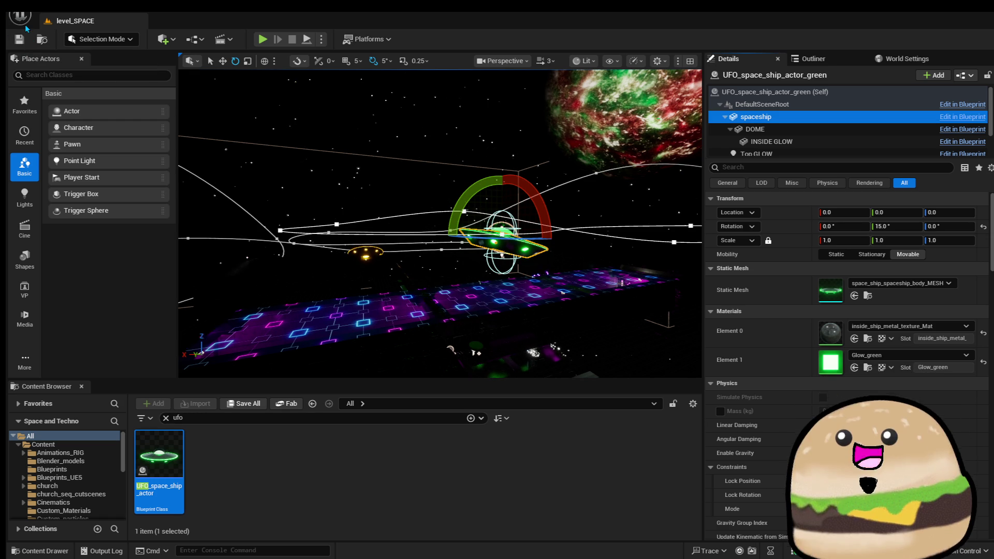
{"action": "left_click_drag", "start_coordinate": [525, 146], "coordinate": [502, 163]}
{"action": "left_click_drag", "start_coordinate": [440, 225], "coordinate": [441, 225]}
Set the orange UFO's Speed On Spline to 700 and save the level.
{"action": "left_click", "coordinate": [417, 241]}
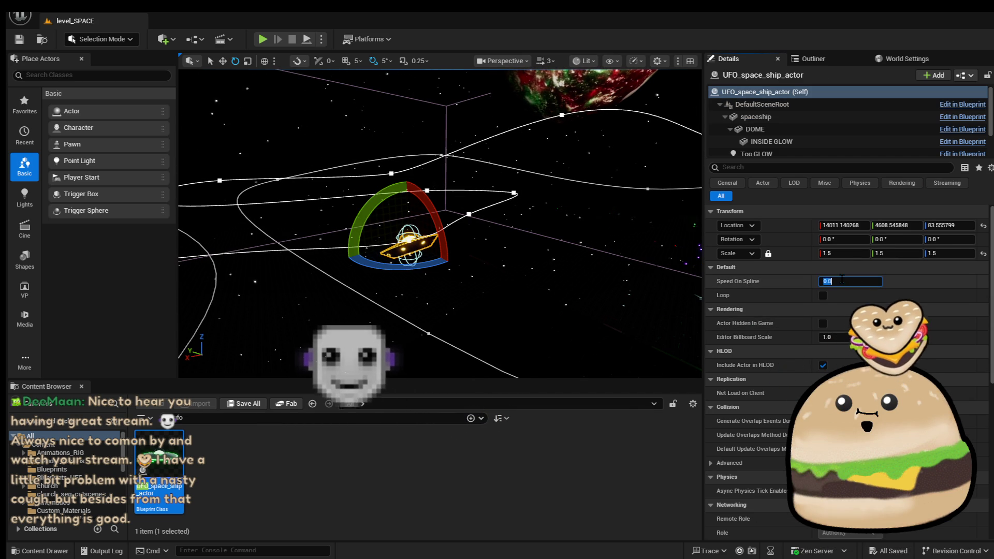
{"action": "type", "text": "700"}
{"action": "key", "text": "Return"}
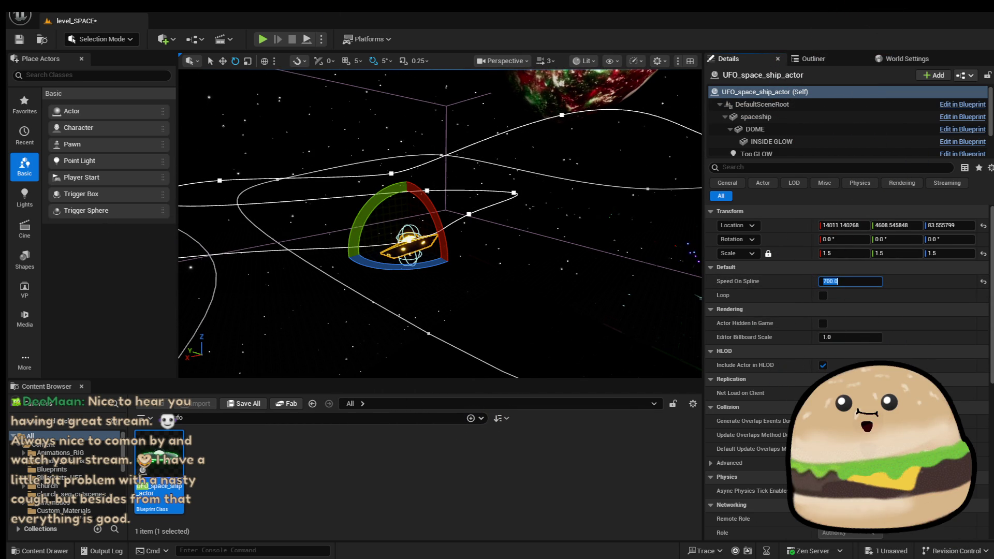
{"action": "left_click", "coordinate": [15, 45]}
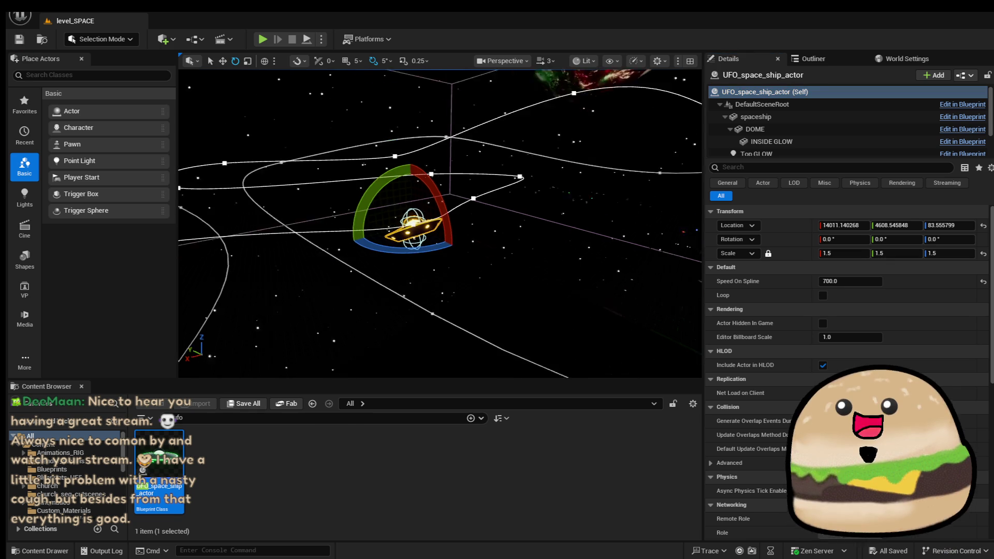
Play-test the level from the cylinder brush with Play From Here.
{"action": "left_click_drag", "start_coordinate": [514, 259], "coordinate": [541, 259]}
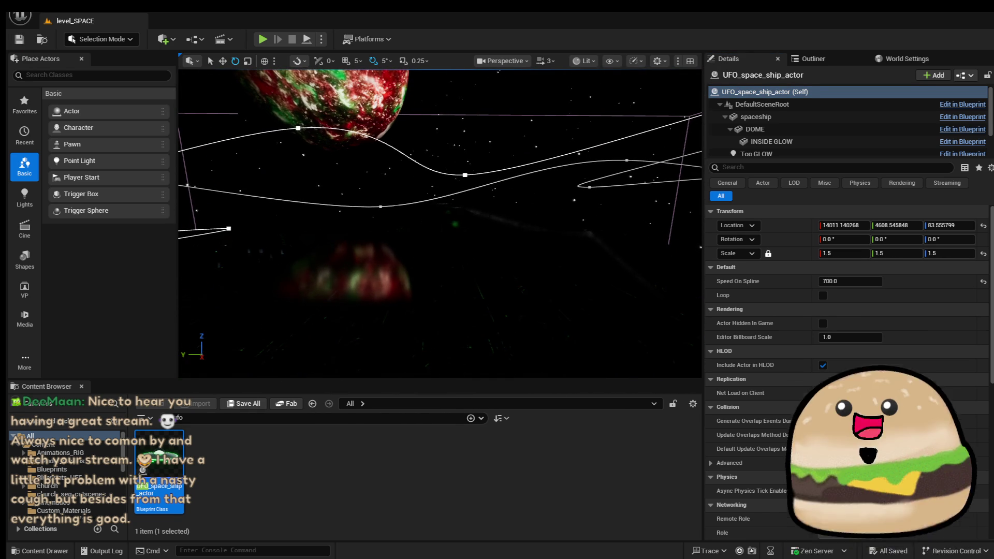
{"action": "right_click", "coordinate": [393, 212]}
{"action": "left_click", "coordinate": [465, 547]}
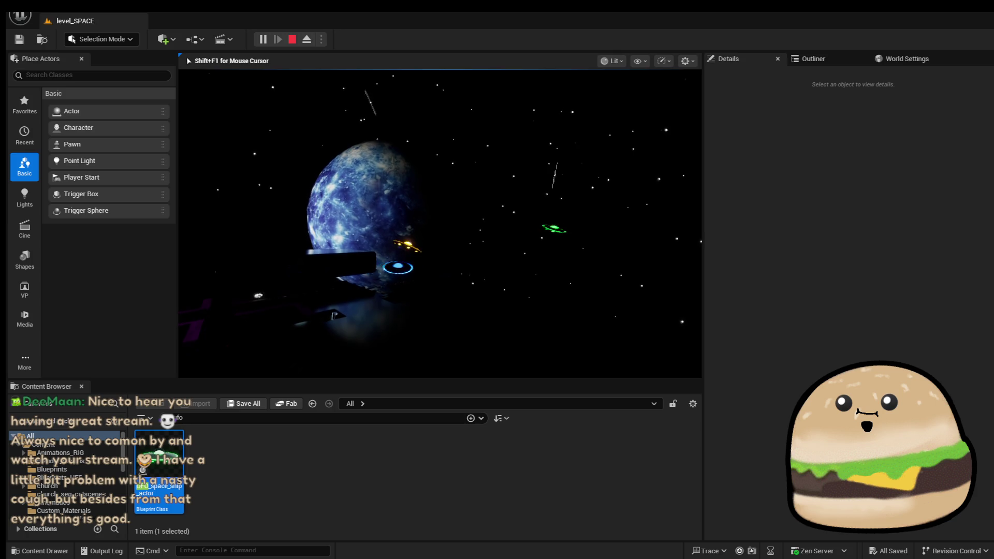
Exit full-screen play, reselect the orange UFO, and play-test again full screen from the cylinder brush.
{"action": "key", "text": "F11"}
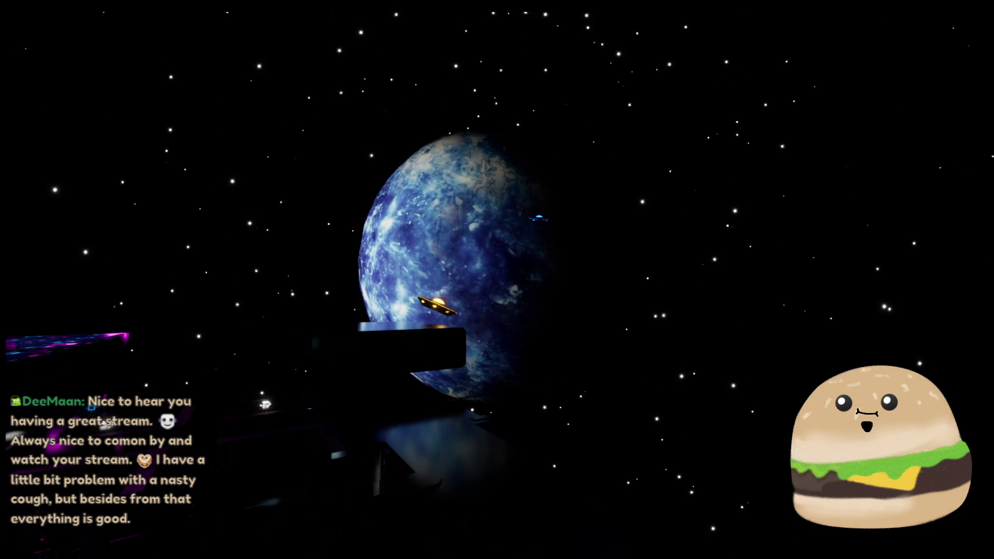
{"action": "key", "text": "Escape"}
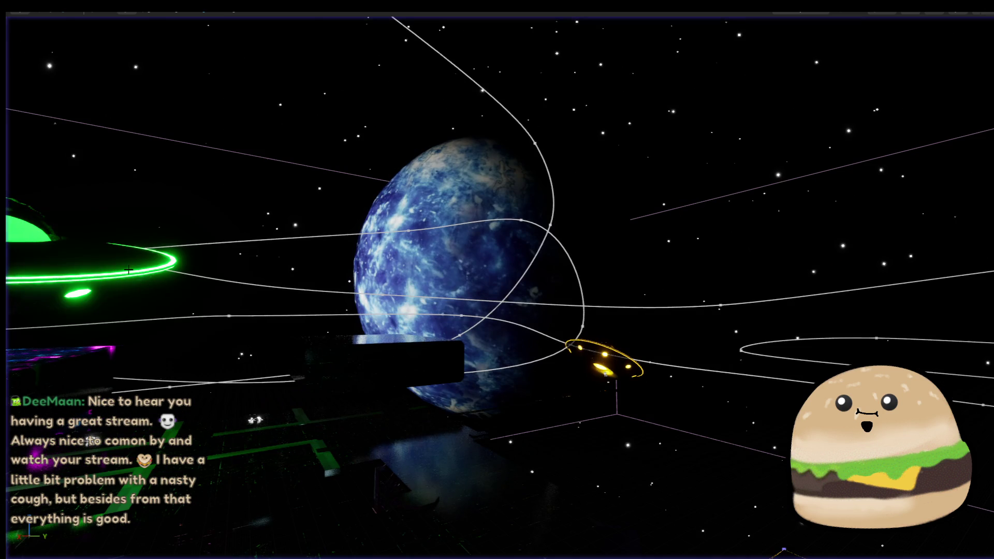
{"action": "left_click", "coordinate": [604, 358]}
{"action": "key", "text": "F11"}
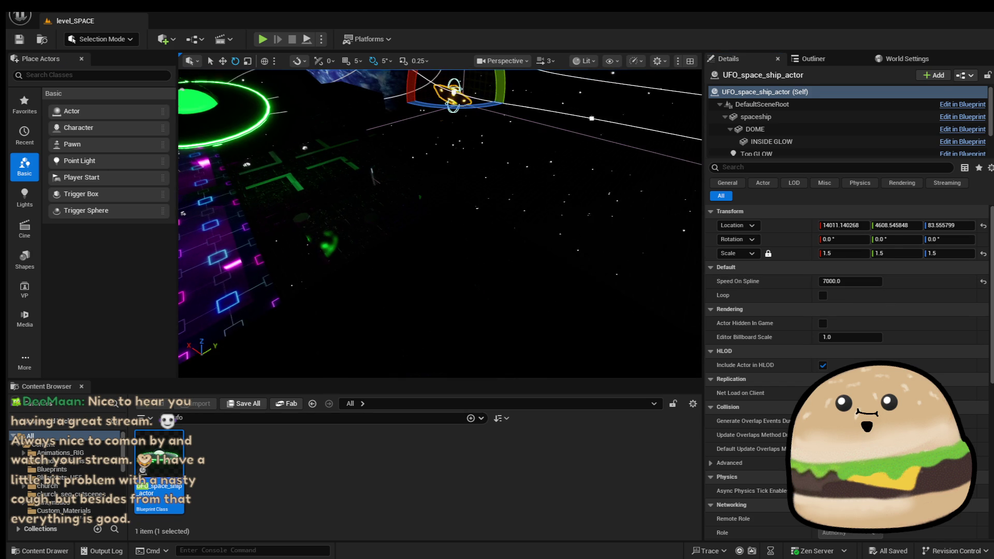
{"action": "right_click", "coordinate": [484, 215]}
{"action": "left_click", "coordinate": [545, 546]}
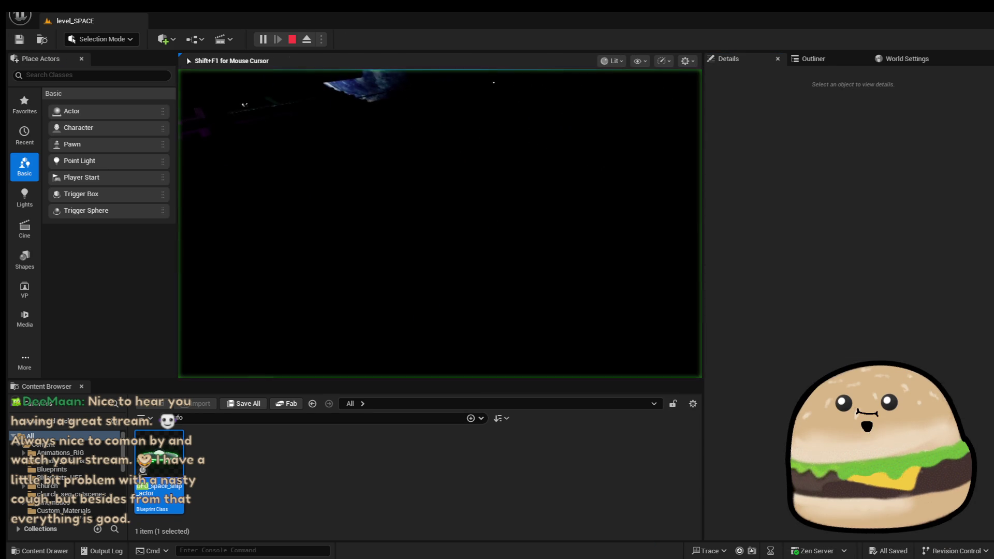
{"action": "key", "text": "F11"}
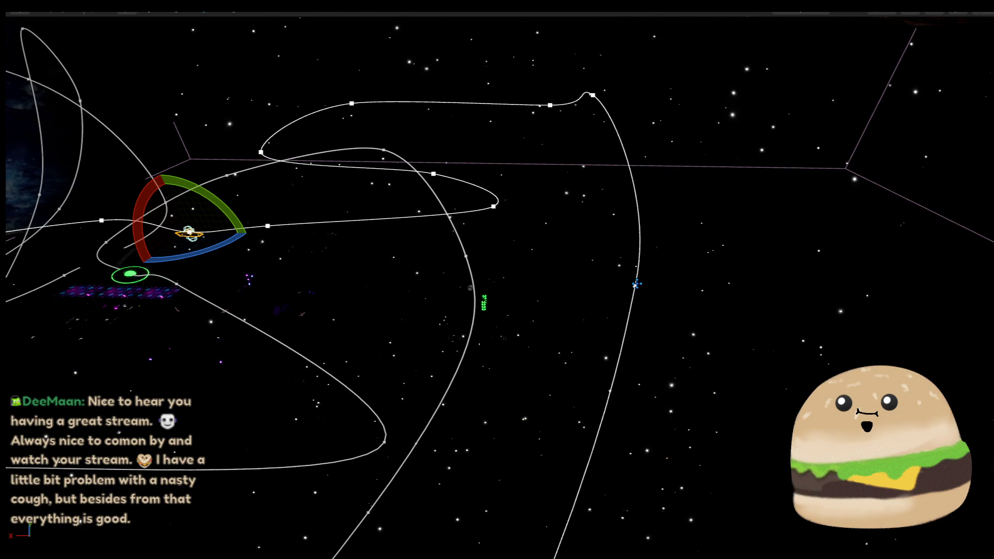
Drag a flight-spline point toward the planet, then open a brush's Play From Here menu.
{"action": "left_click", "coordinate": [635, 285]}
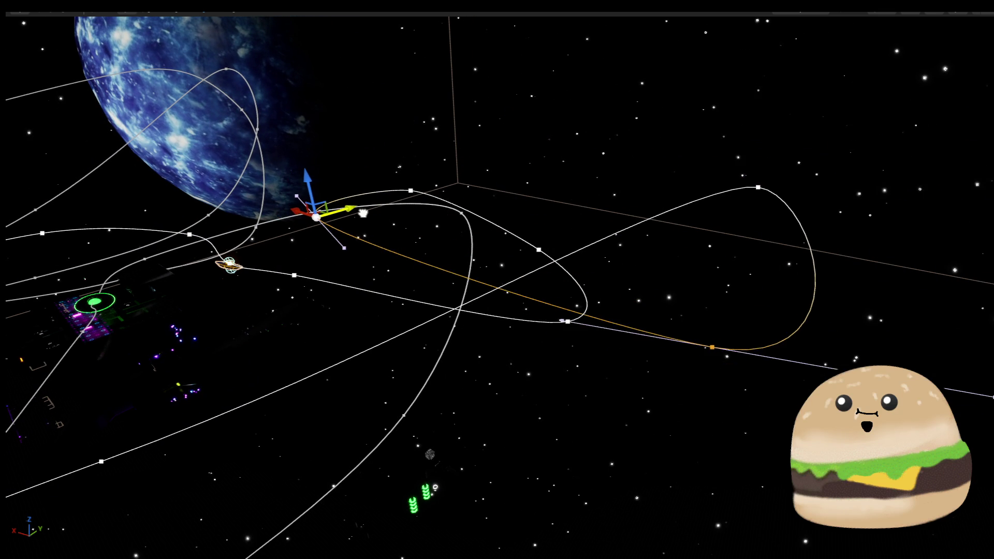
{"action": "left_click_drag", "start_coordinate": [362, 213], "coordinate": [251, 246]}
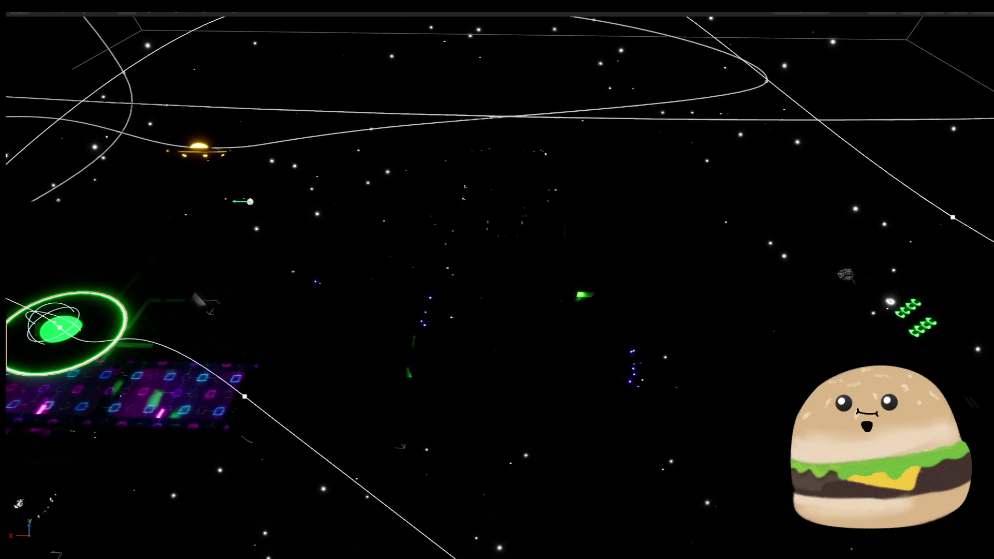
{"action": "right_click", "coordinate": [534, 321]}
{"action": "left_click", "coordinate": [534, 414]}
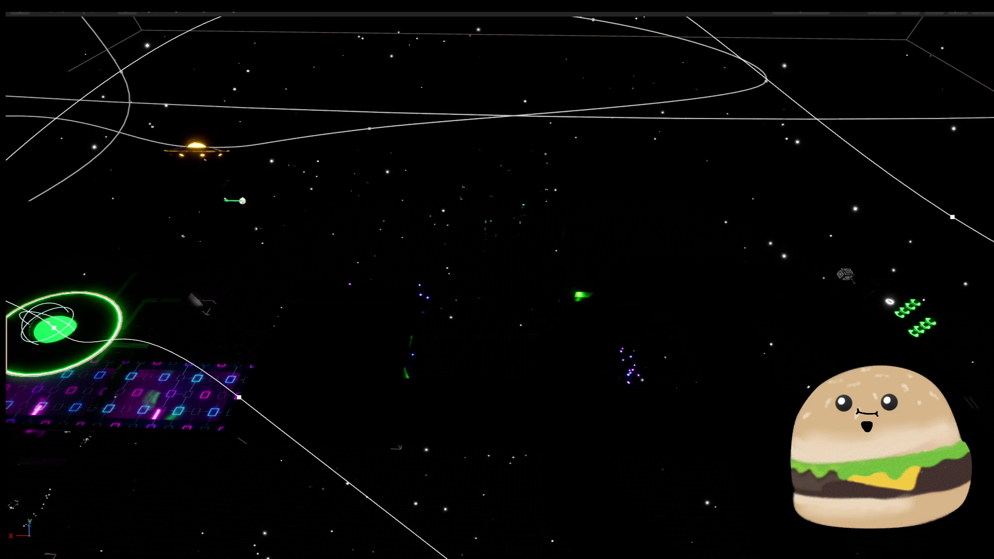
{"action": "right_click", "coordinate": [499, 362]}
{"action": "right_click", "coordinate": [362, 345]}
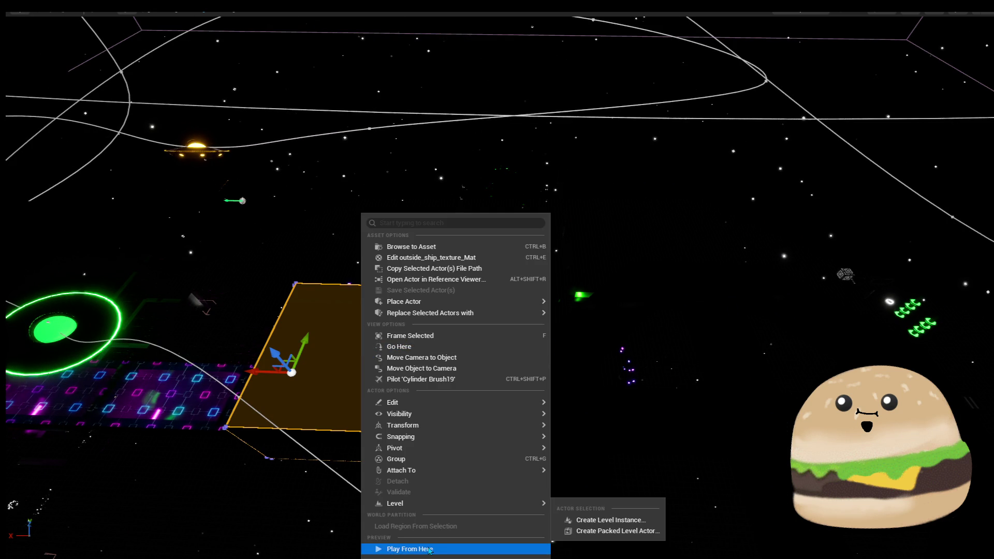
Play from here to watch the green UFO fly its reshaped path past the planet.
{"action": "left_click", "coordinate": [430, 549]}
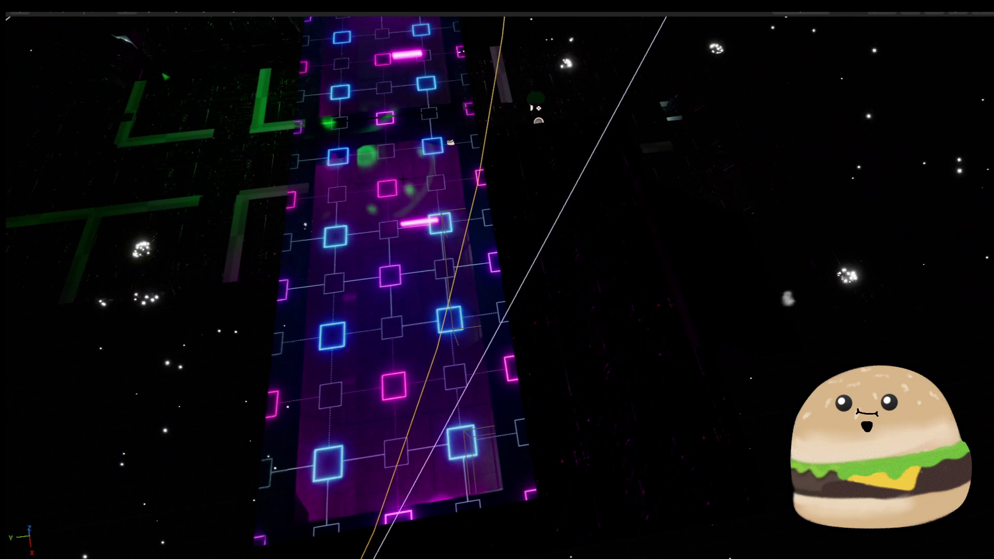
Play-test from two different spots on the neon track, then stop and select the orange UFO.
{"action": "right_click", "coordinate": [402, 179]}
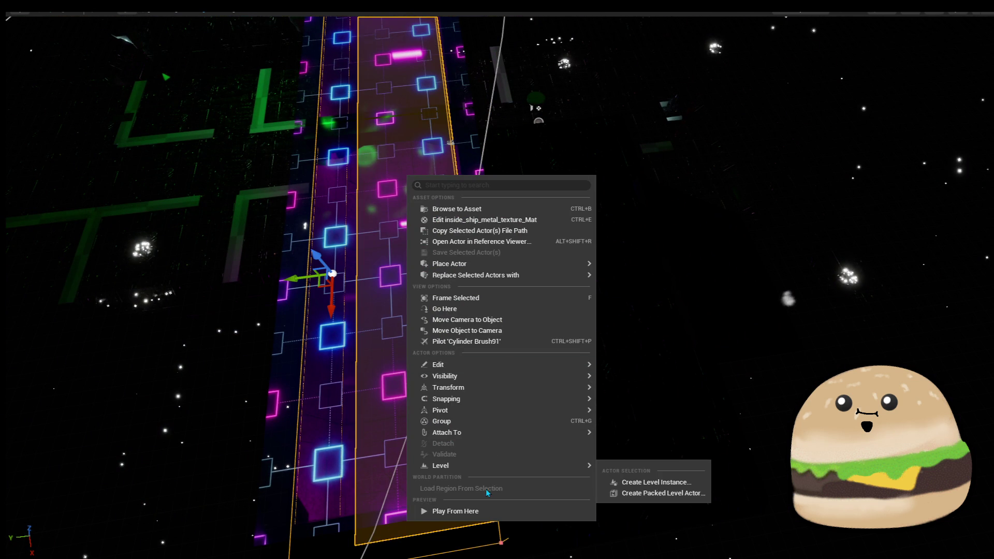
{"action": "left_click", "coordinate": [479, 511]}
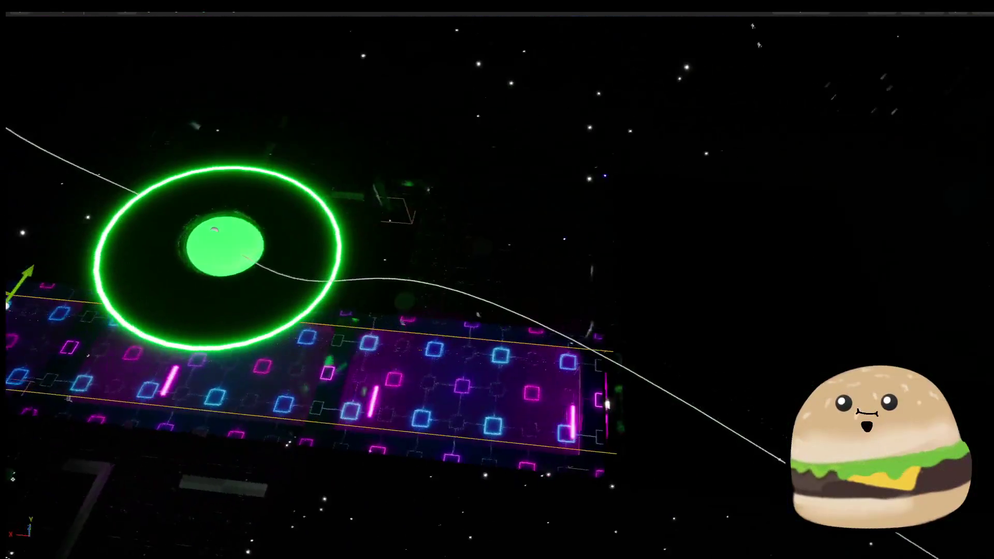
{"action": "right_click", "coordinate": [485, 213]}
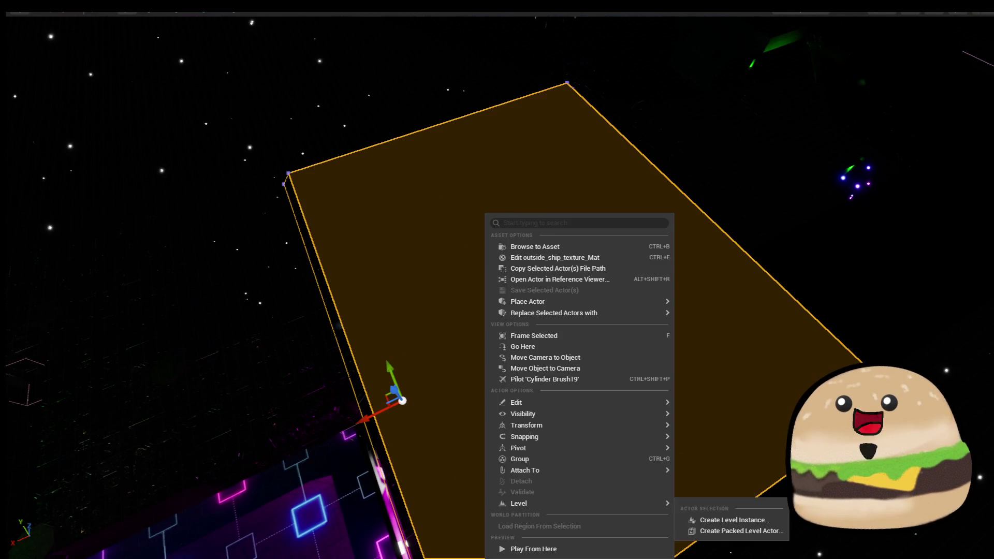
{"action": "left_click", "coordinate": [591, 548]}
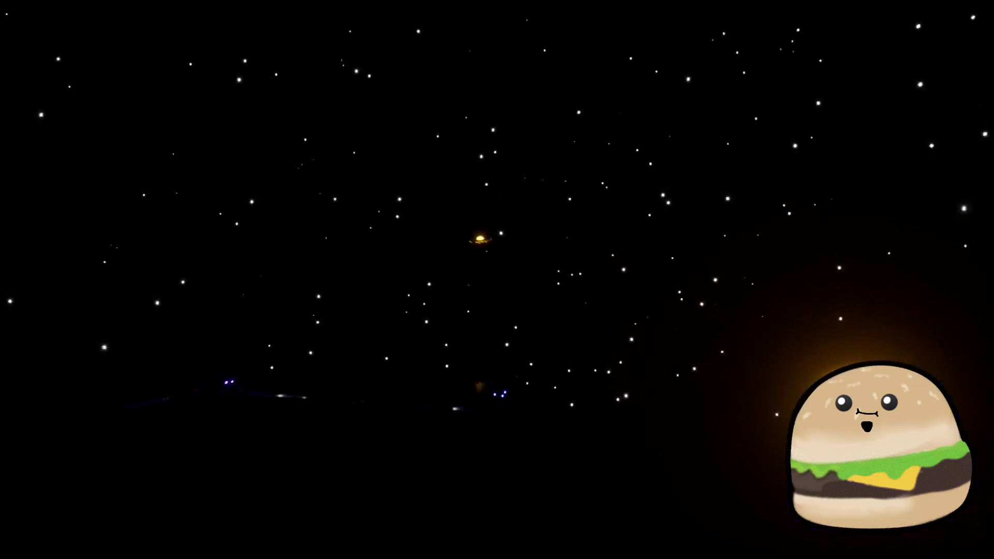
{"action": "key", "text": "Escape"}
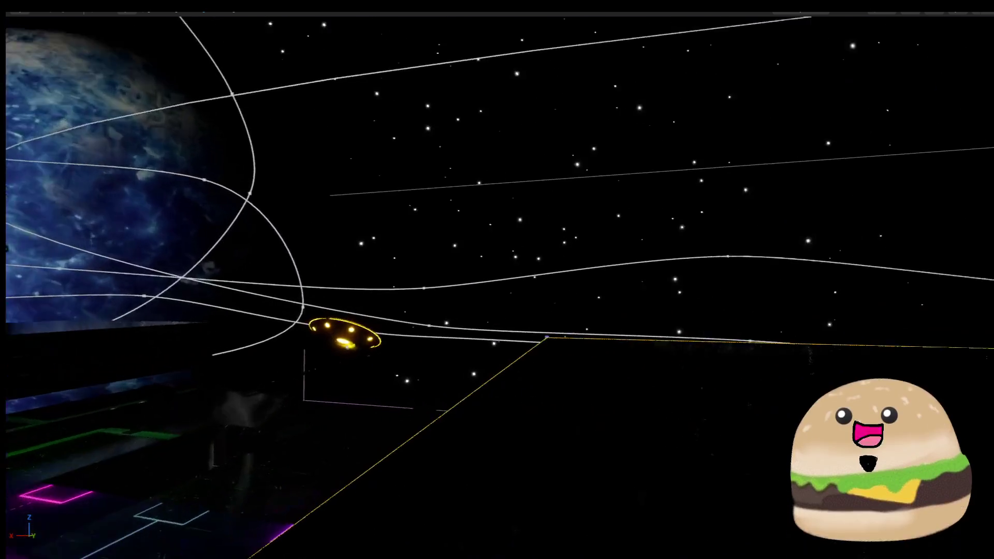
{"action": "left_click", "coordinate": [517, 367]}
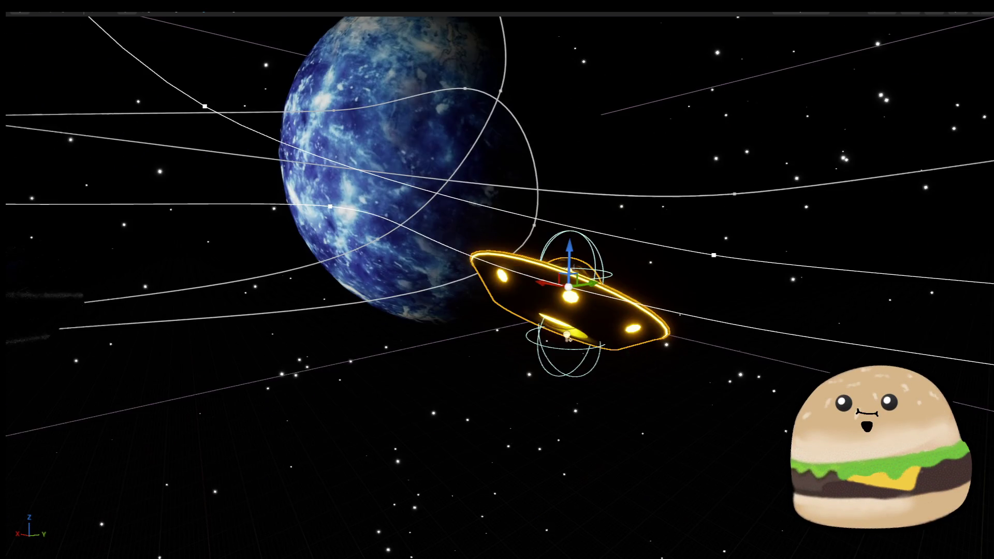
Set the orange UFO's spaceship Rotation X from 30 to 0 and save the level.
{"action": "key", "text": "F11"}
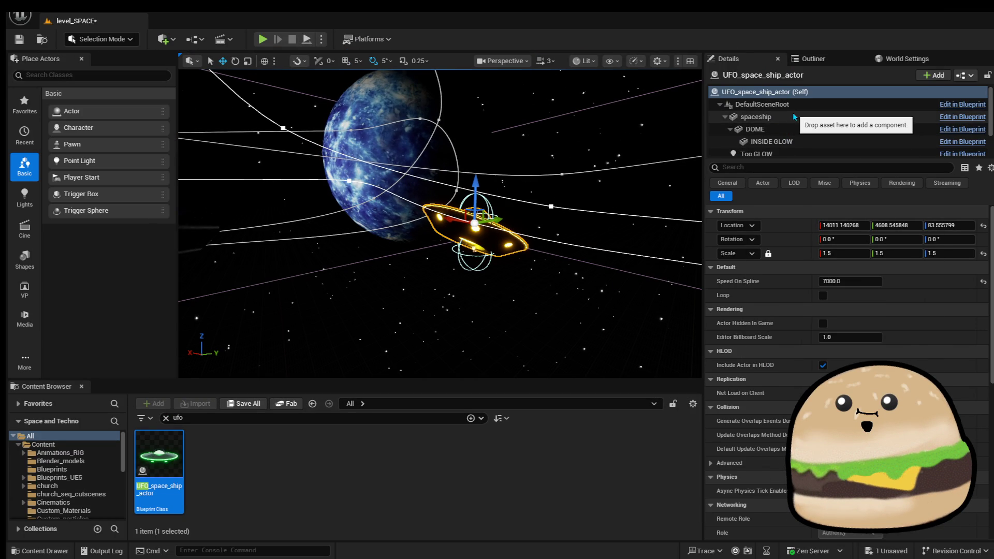
{"action": "left_click", "coordinate": [792, 117]}
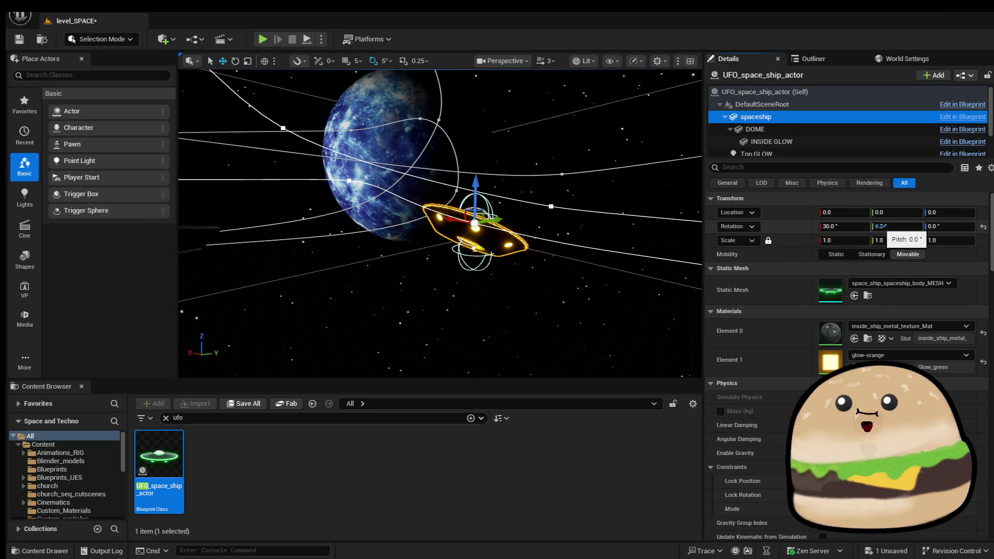
{"action": "left_click", "coordinate": [854, 227]}
{"action": "type", "text": "0"}
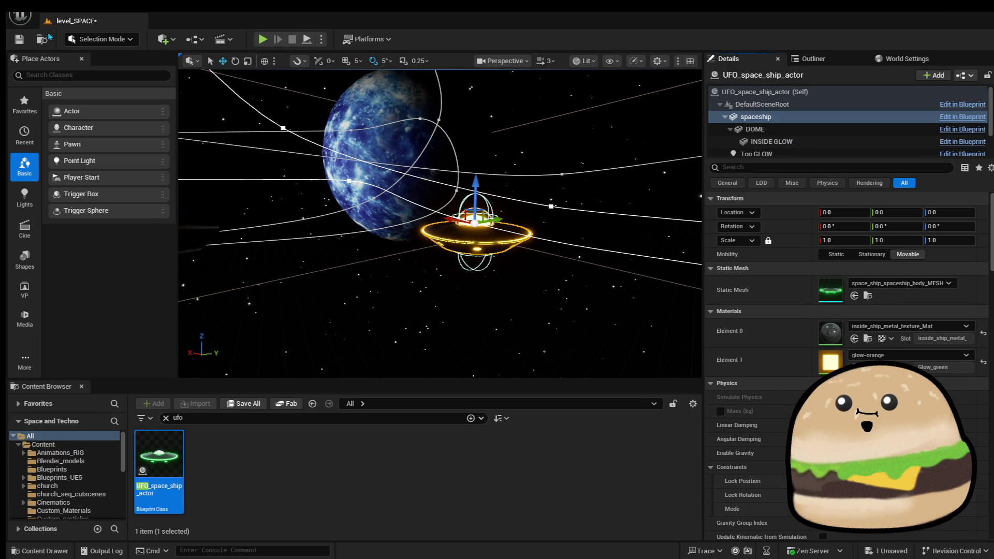
{"action": "left_click", "coordinate": [21, 39]}
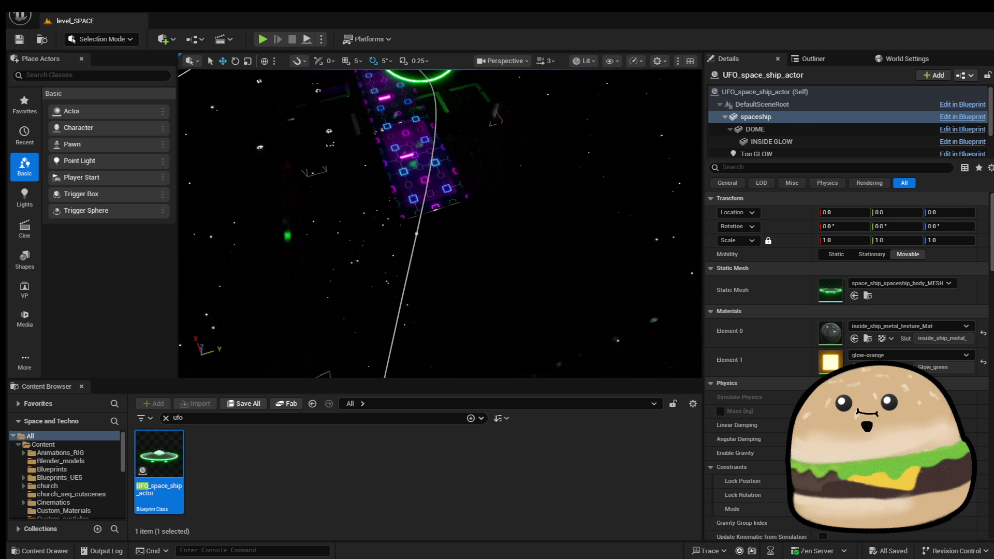
Play-test from a spot on the track, then select the green UFO.
{"action": "right_click", "coordinate": [467, 215]}
{"action": "left_click", "coordinate": [566, 547]}
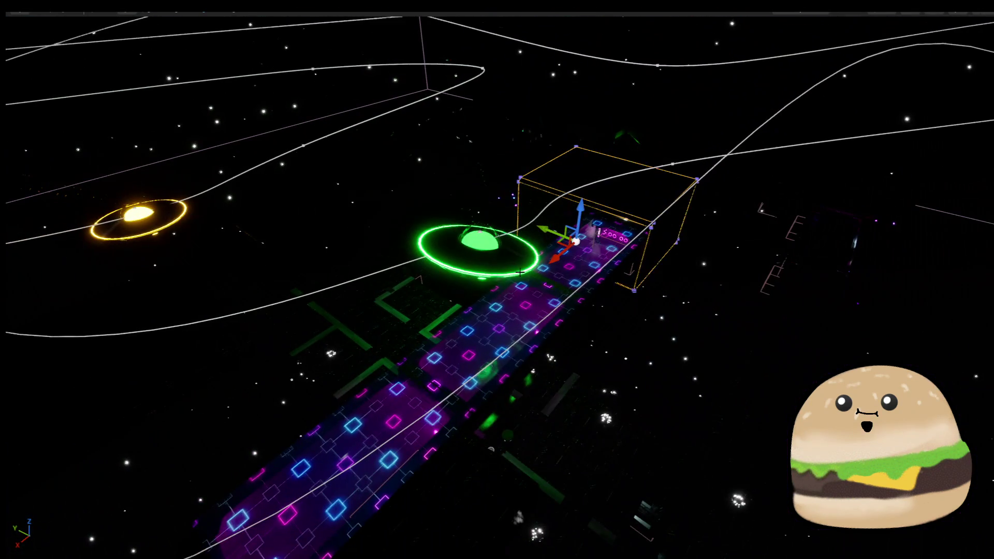
{"action": "left_click", "coordinate": [519, 271]}
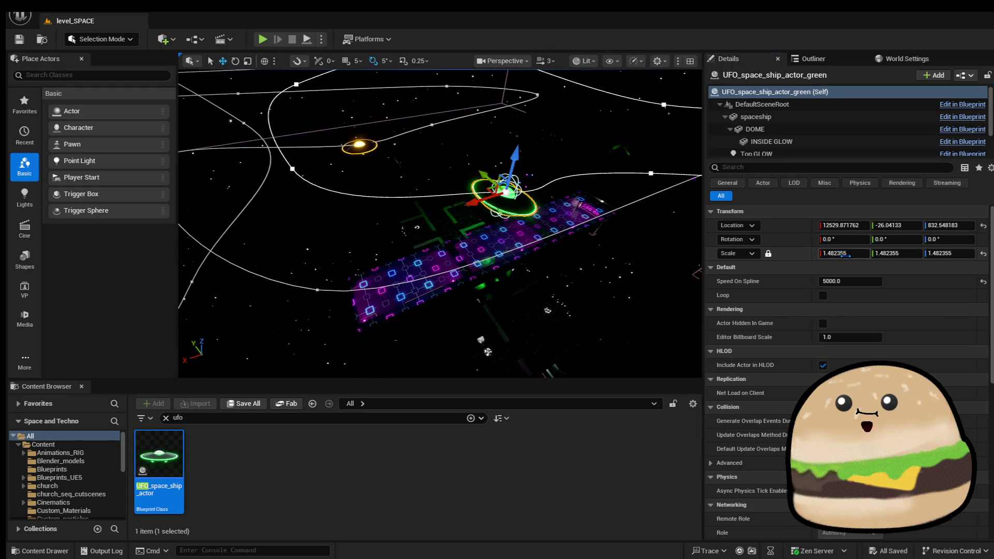
Confirm scale 2 on the green UFO, then select and frame the orange UFO.
{"action": "type", "text": "2"}
{"action": "key", "text": "Return"}
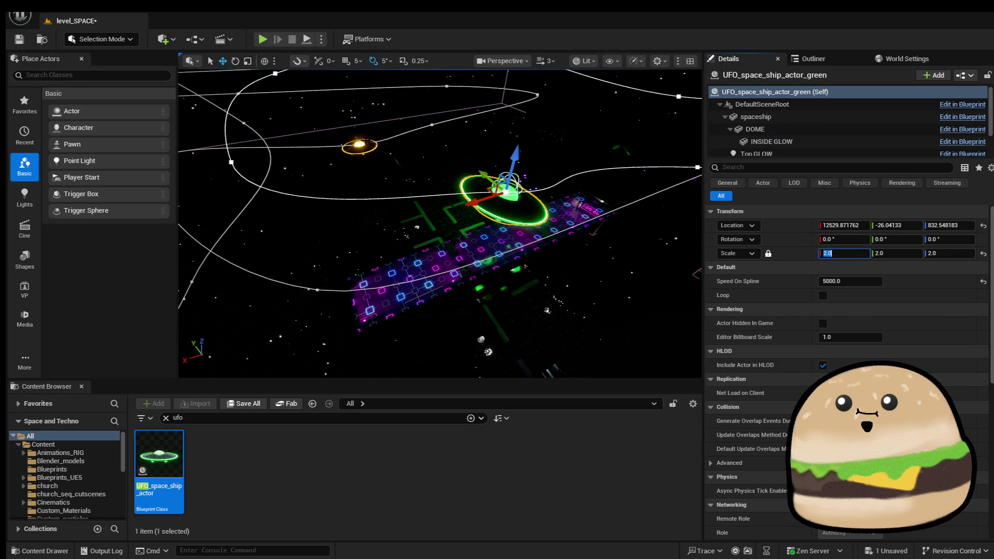
{"action": "left_click", "coordinate": [359, 145]}
{"action": "left_click", "coordinate": [823, 254]}
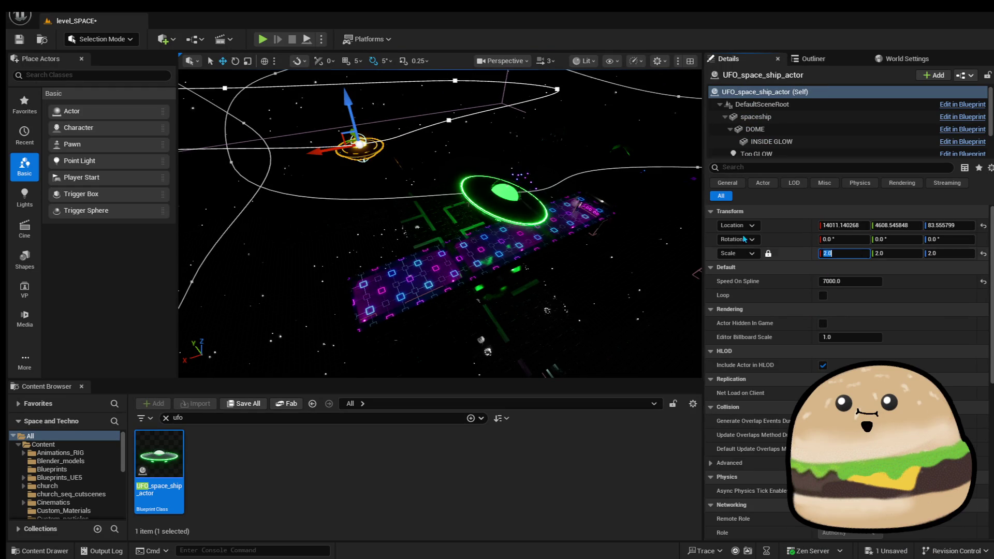
{"action": "key", "text": "f"}
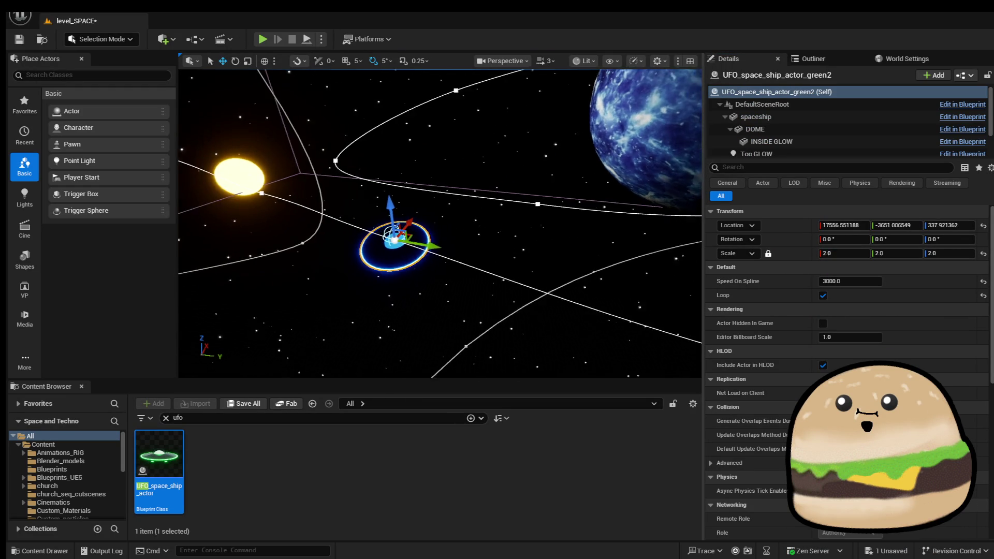
Set the green UFO's spaceship component scale to 2 and restore the orange UFO selection.
{"action": "left_click", "coordinate": [504, 180]}
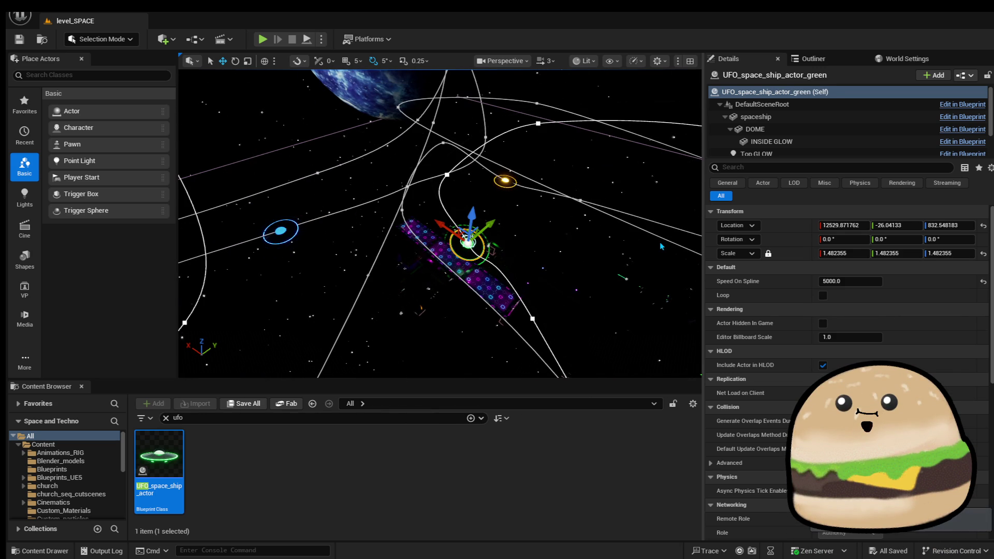
{"action": "left_click", "coordinate": [817, 117]}
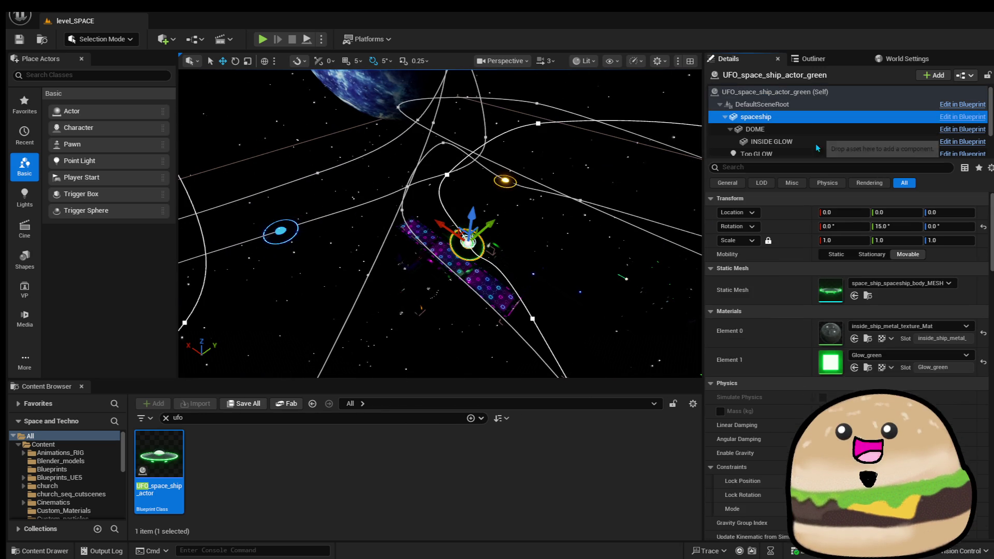
{"action": "left_click", "coordinate": [844, 240]}
{"action": "type", "text": "2"}
{"action": "key", "text": "Return"}
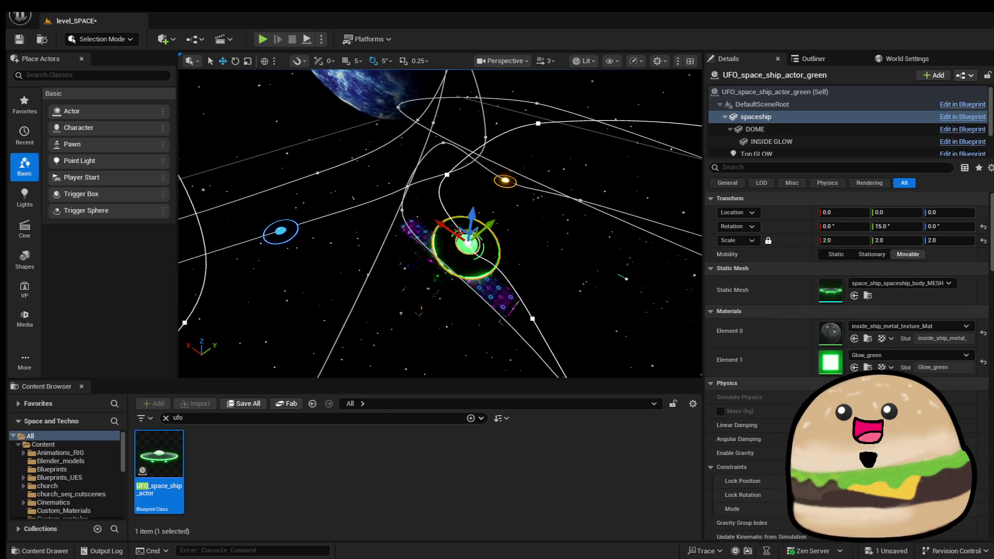
{"action": "key", "text": "Escape"}
{"action": "key", "text": "ctrl+z"}
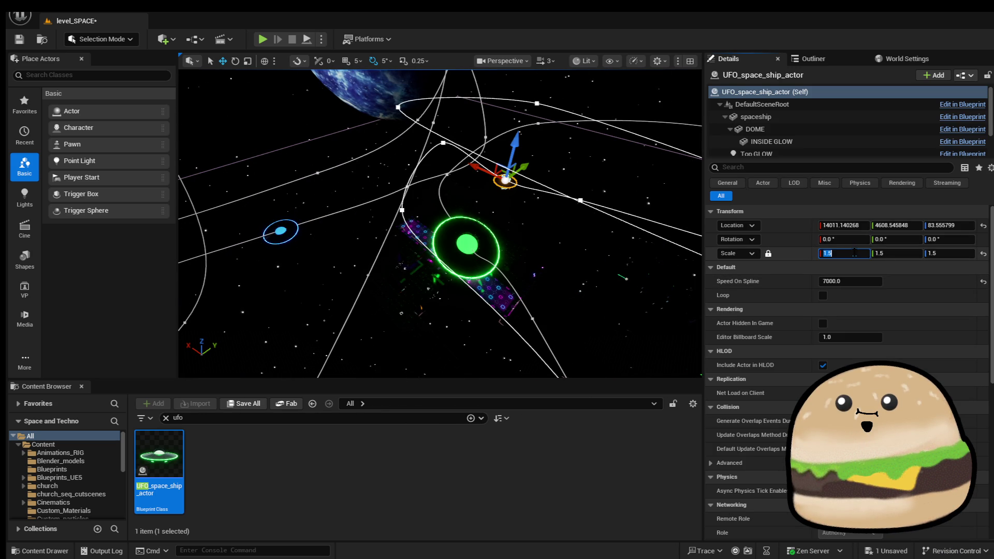
Restore an accidentally deleted cylinder brush with Ctrl+Z.
{"action": "left_click", "coordinate": [652, 276]}
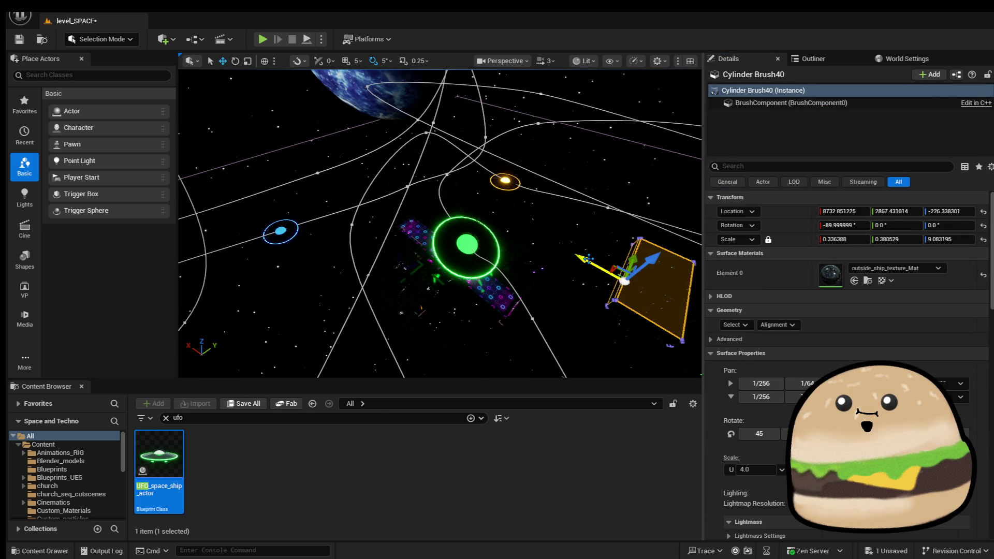
{"action": "key", "text": "Delete"}
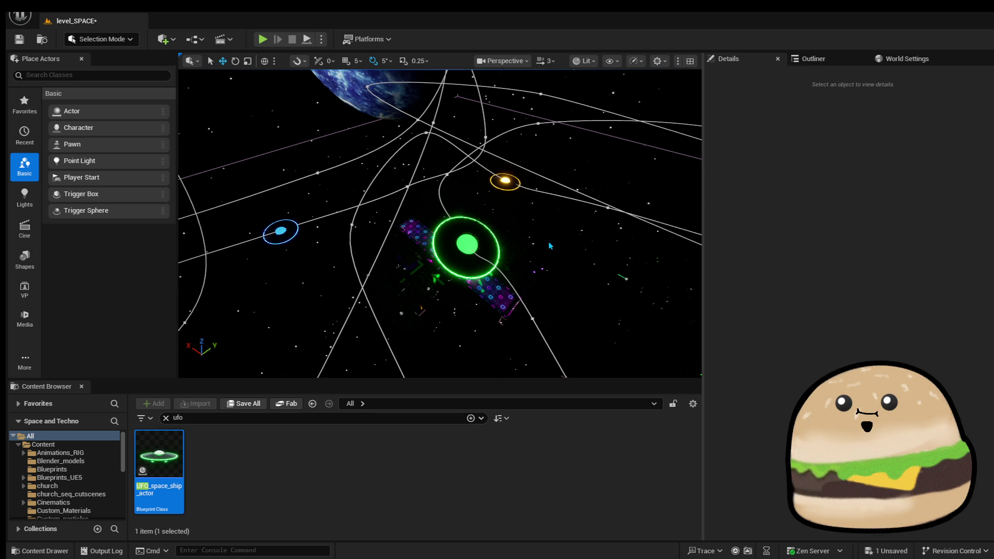
{"action": "key", "text": "ctrl+z"}
{"action": "key", "text": "ctrl+z"}
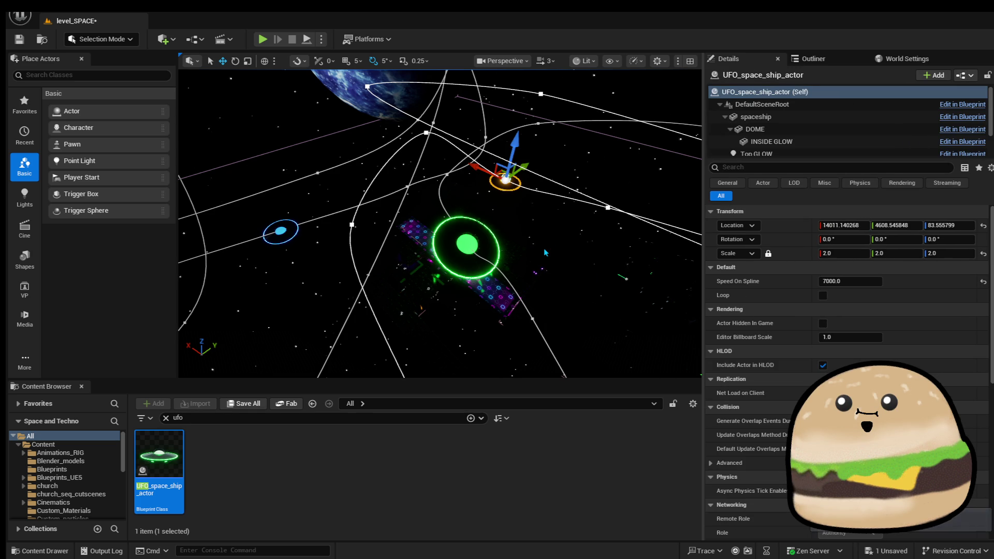
{"action": "left_click_drag", "start_coordinate": [594, 251], "coordinate": [595, 244]}
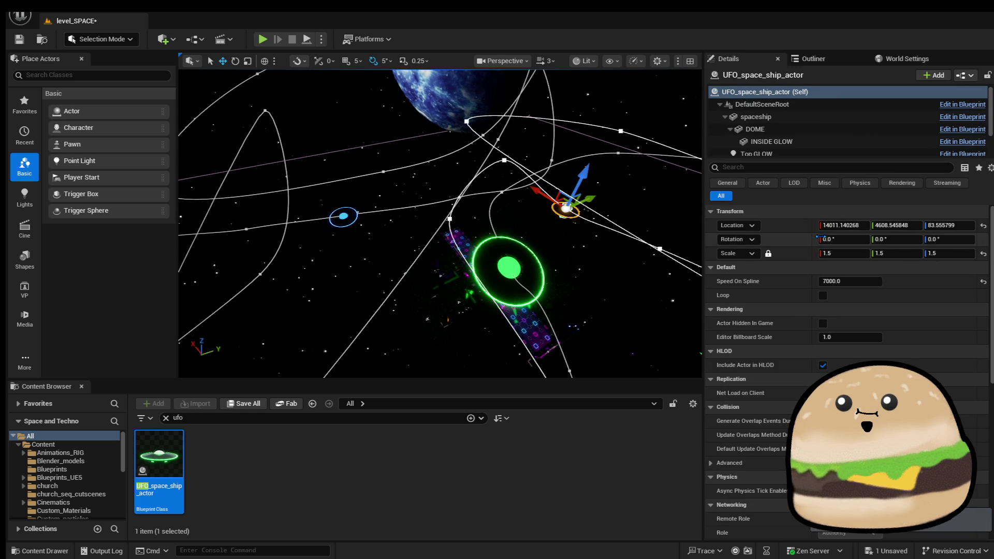
Scale the orange UFO's spaceship to 2, then select the blue UFO's spaceship component.
{"action": "left_click", "coordinate": [756, 116]}
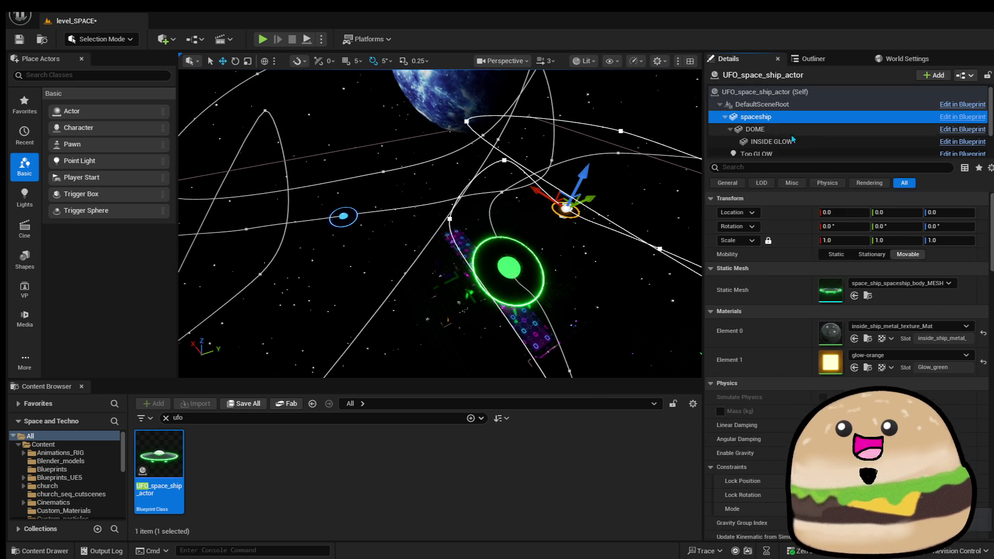
{"action": "left_click", "coordinate": [850, 241]}
{"action": "type", "text": "2"}
{"action": "left_click", "coordinate": [599, 250]}
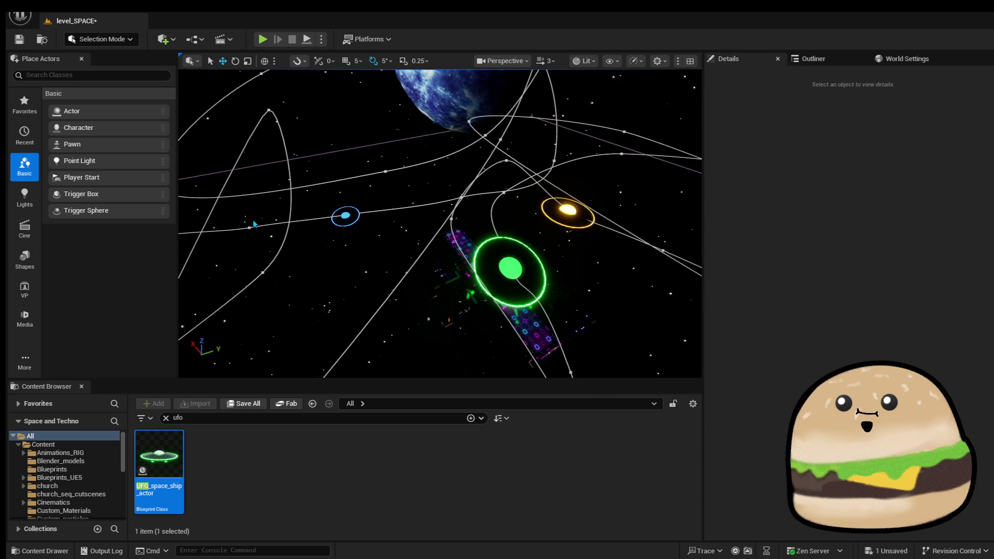
{"action": "left_click", "coordinate": [345, 215]}
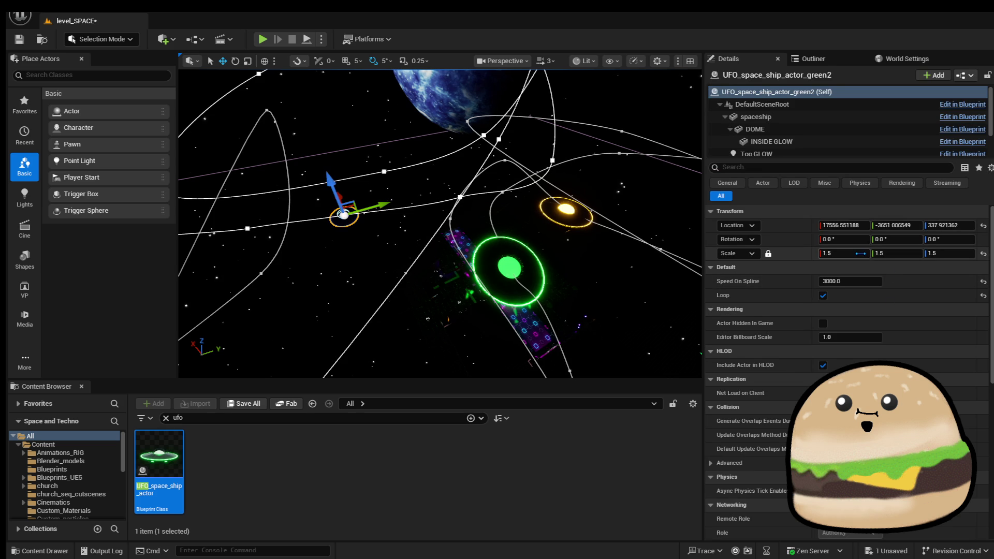
{"action": "left_click", "coordinate": [796, 119]}
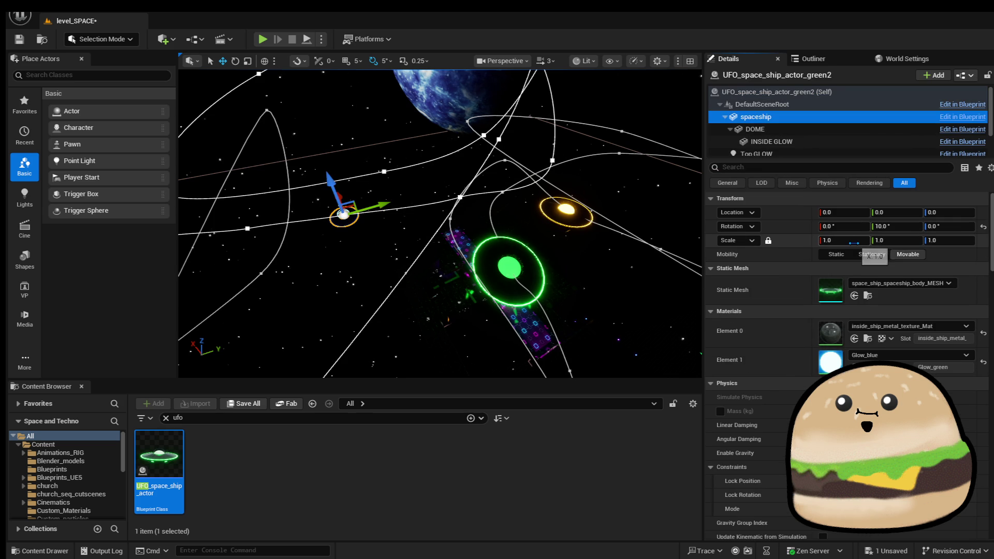
{"action": "scroll", "coordinate": [434, 252], "scroll_direction": "up", "scroll_amount": 5}
Play-test from a spot in the tunnel, then stop and frame the selected brush.
{"action": "right_click", "coordinate": [434, 252]}
{"action": "mouse_move", "coordinate": [481, 549]}
{"action": "left_click", "coordinate": [657, 515]}
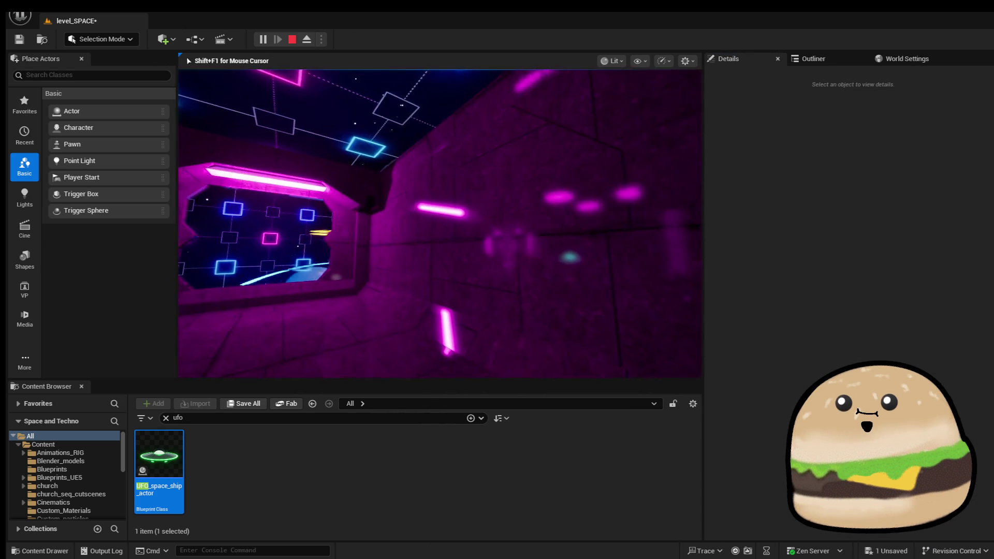
{"action": "key", "text": "Escape"}
{"action": "key", "text": "f"}
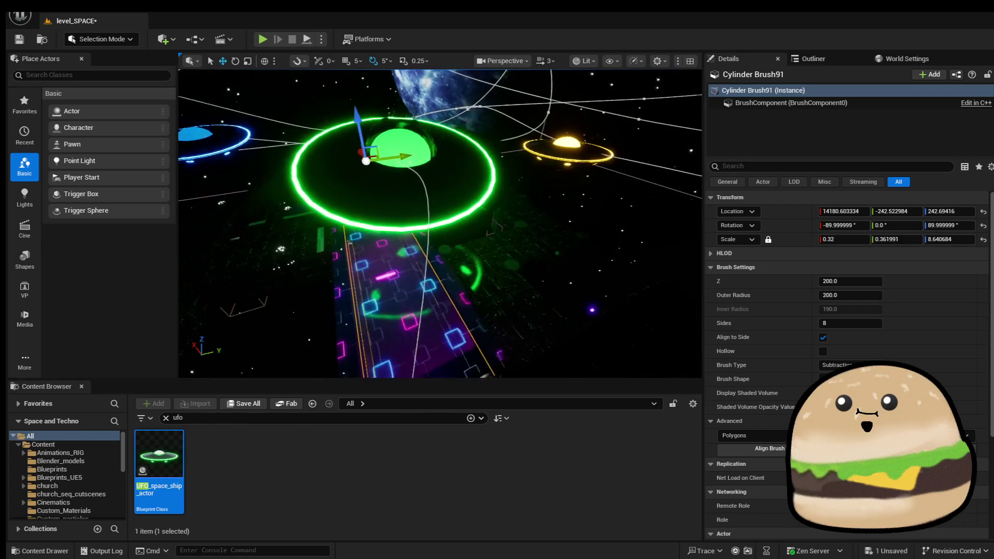
Select the green and orange UFOs' spaceship components in turn.
{"action": "left_click", "coordinate": [461, 171]}
{"action": "left_click", "coordinate": [756, 117]}
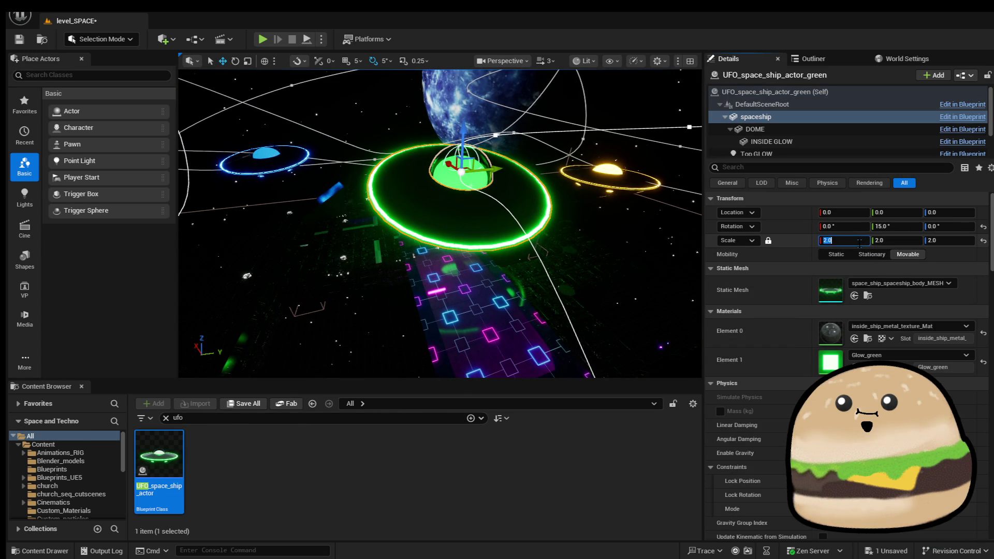
{"action": "left_click", "coordinate": [609, 170]}
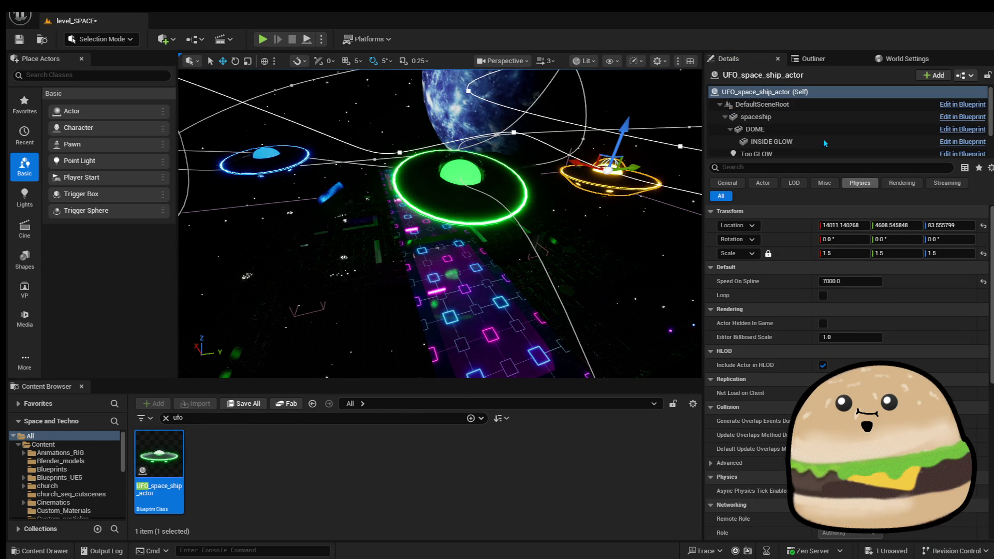
{"action": "left_click", "coordinate": [799, 118]}
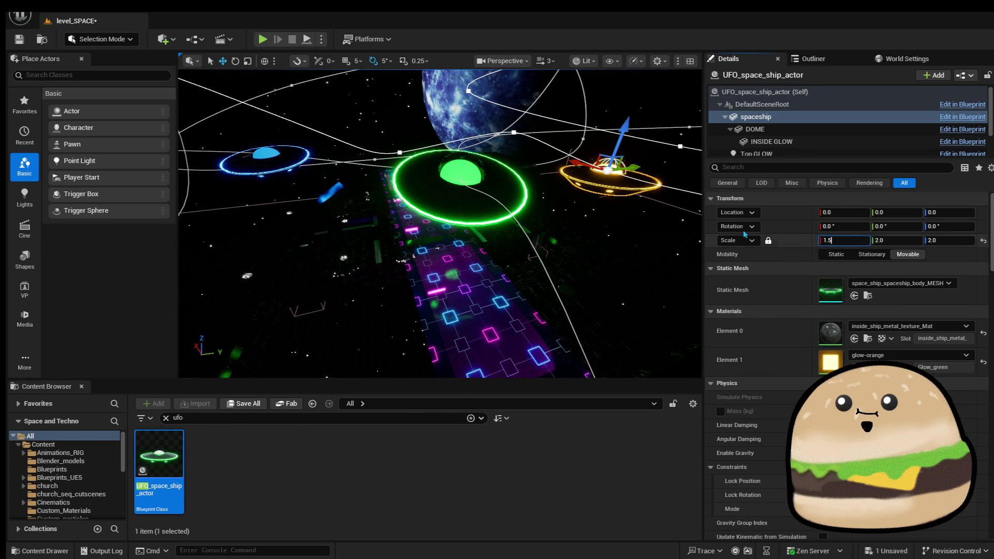
Set the blue and orange UFOs' ship body scale to 1.5 and inspect the result.
{"action": "left_click", "coordinate": [265, 155]}
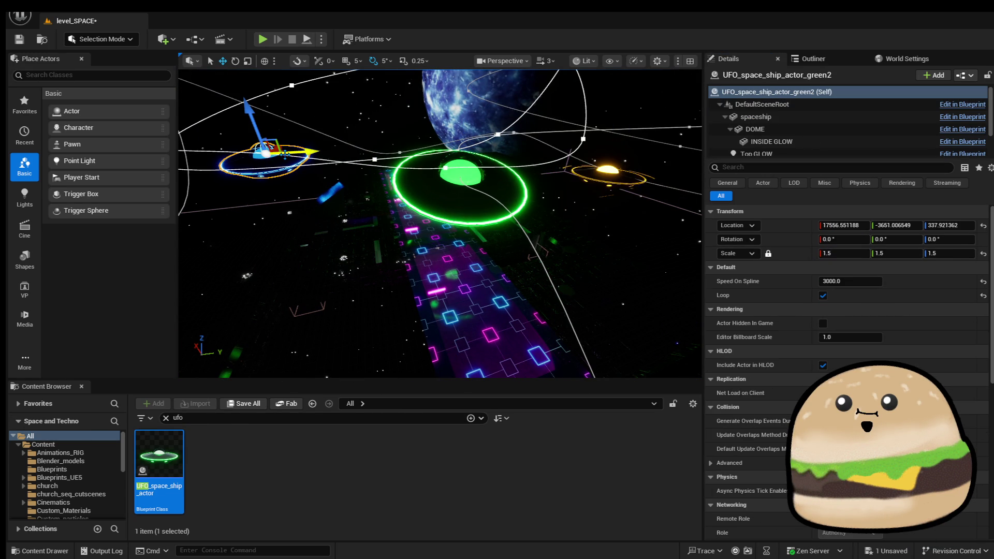
{"action": "left_click", "coordinate": [798, 117]}
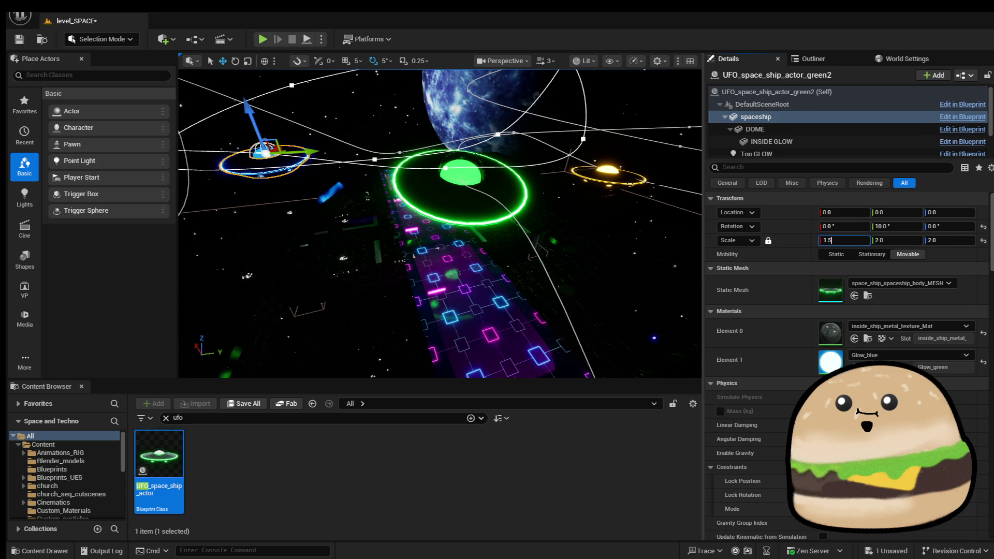
{"action": "left_click", "coordinate": [606, 170]}
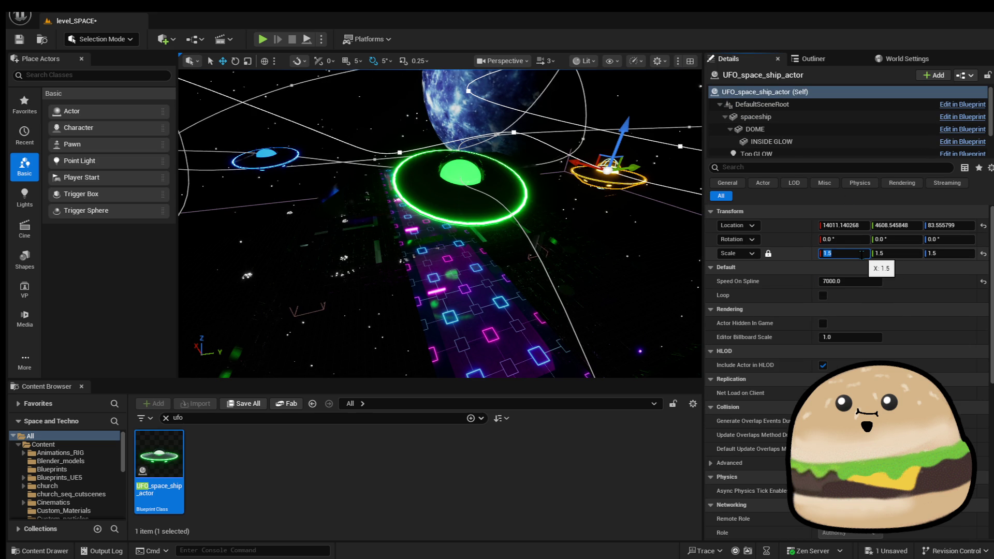
{"action": "left_click", "coordinate": [772, 118]}
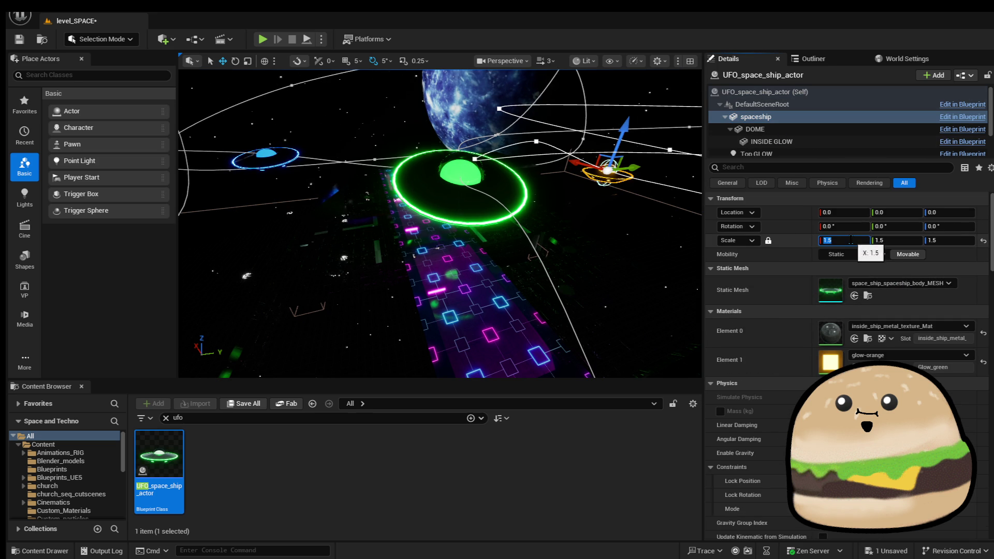
{"action": "mouse_move", "coordinate": [611, 331]}
{"action": "left_mouse_down"}
{"action": "mouse_move", "coordinate": [657, 336]}
{"action": "mouse_move", "coordinate": [599, 221]}
{"action": "left_mouse_up"}
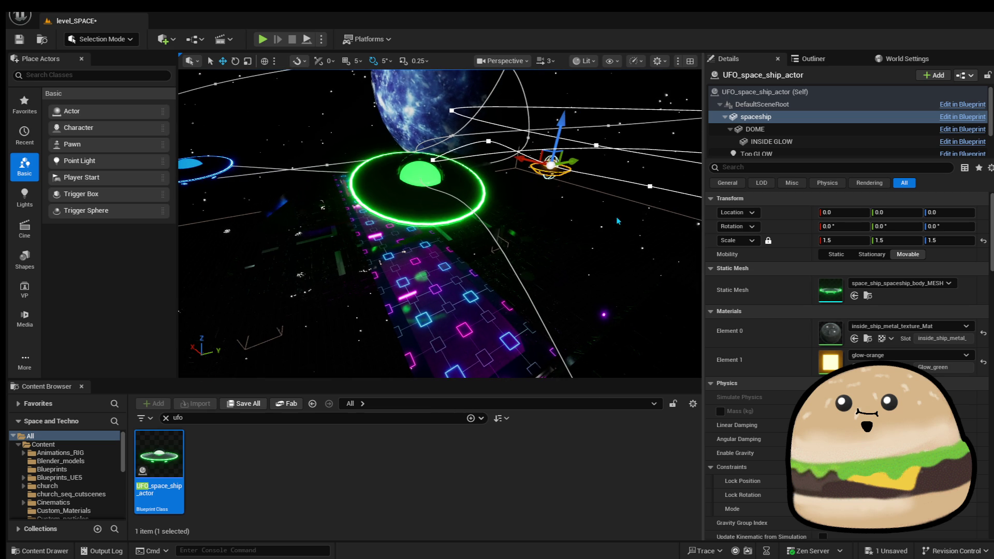
{"action": "right_click", "coordinate": [456, 212]}
Check the green and blue UFOs' ship body settings, framing the blue UFO.
{"action": "mouse_move", "coordinate": [455, 212]}
{"action": "left_mouse_down"}
{"action": "mouse_move", "coordinate": [352, 207]}
{"action": "mouse_move", "coordinate": [331, 222]}
{"action": "left_mouse_up"}
{"action": "left_click", "coordinate": [489, 256]}
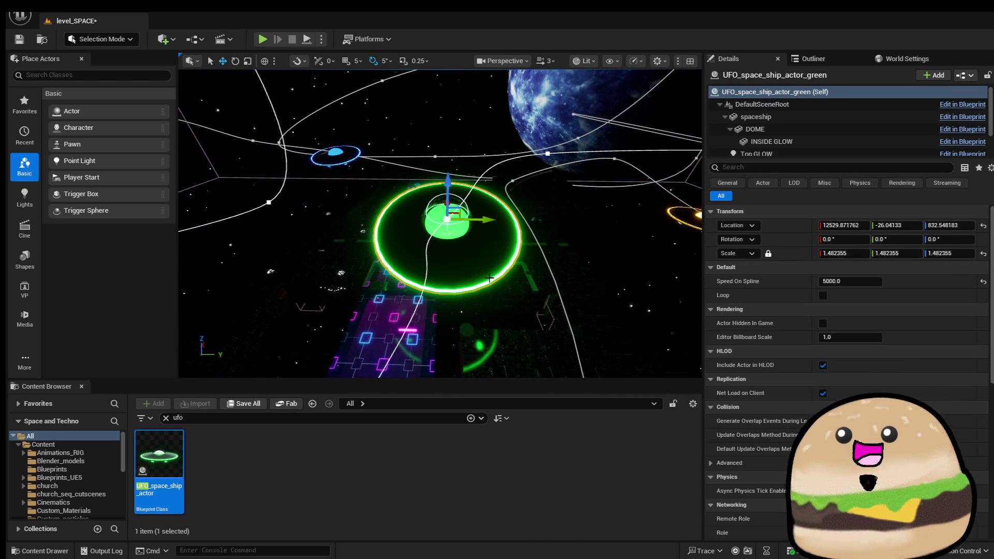
{"action": "left_click", "coordinate": [766, 117]}
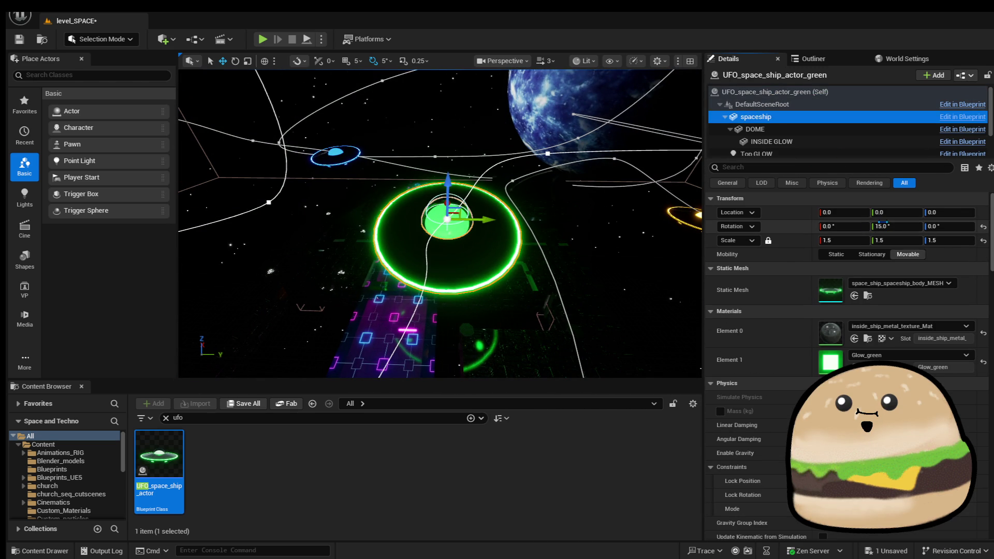
{"action": "left_click", "coordinate": [336, 153]}
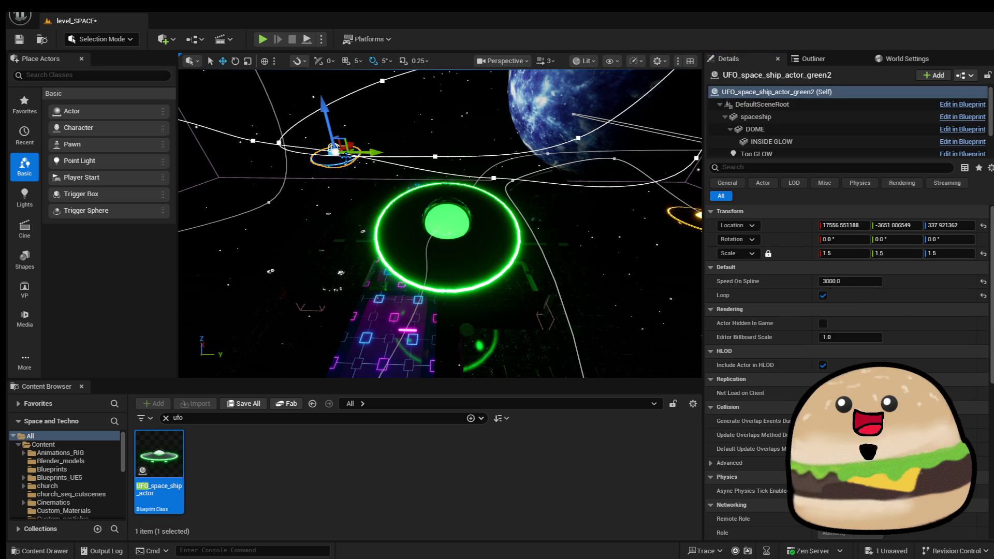
{"action": "left_click", "coordinate": [844, 117]}
{"action": "key", "text": "f"}
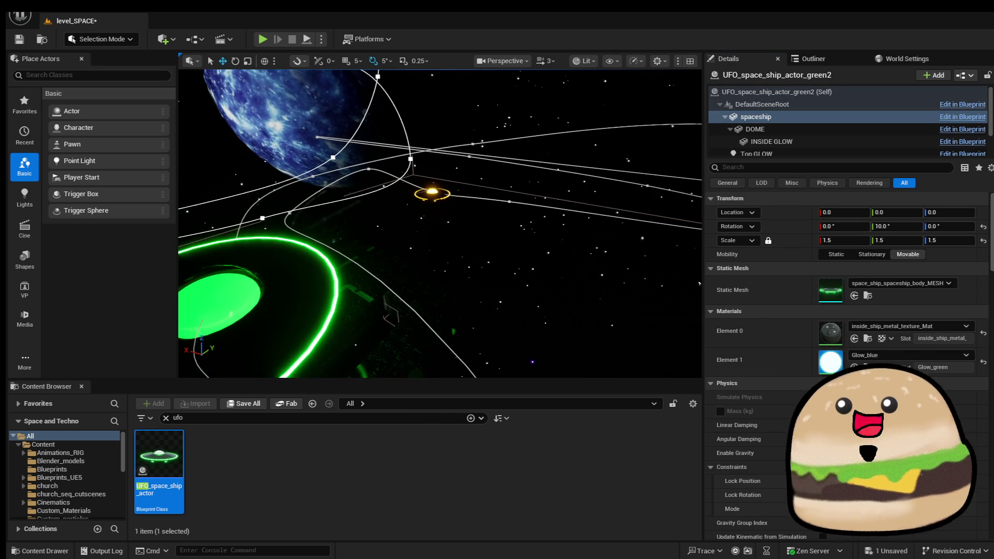
Frame the orange UFO and select a point on its flight spline.
{"action": "left_click", "coordinate": [223, 303]}
{"action": "key", "text": "f"}
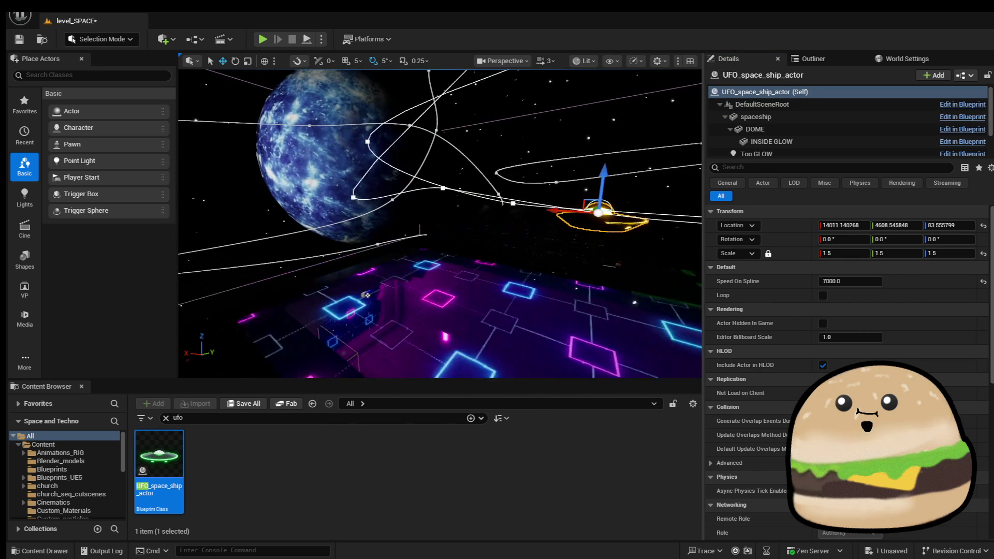
{"action": "left_click", "coordinate": [390, 189]}
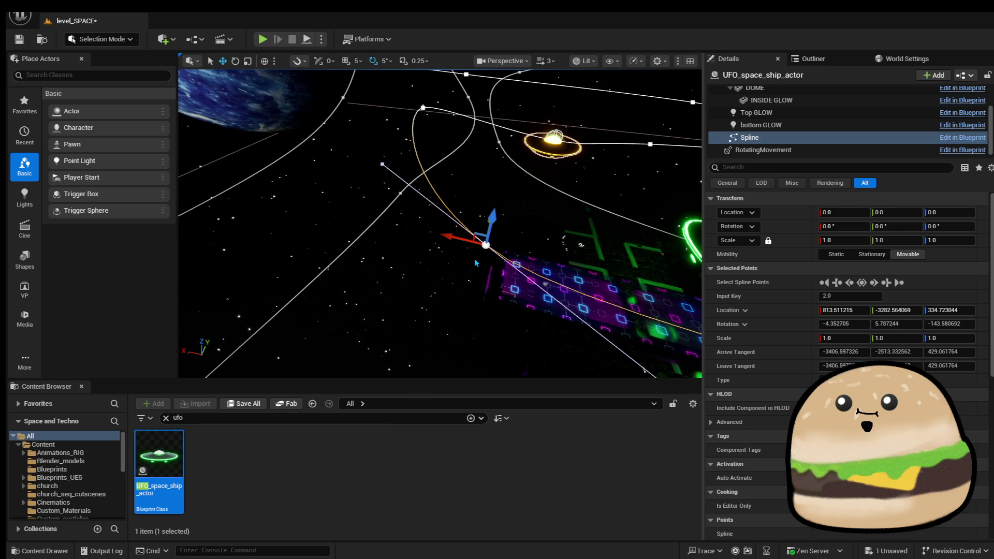
Shift an orange path point along X and raise a point on the green UFO's path.
{"action": "mouse_move", "coordinate": [455, 237]}
{"action": "left_mouse_down"}
{"action": "mouse_move", "coordinate": [278, 195]}
{"action": "mouse_move", "coordinate": [266, 137]}
{"action": "left_mouse_up"}
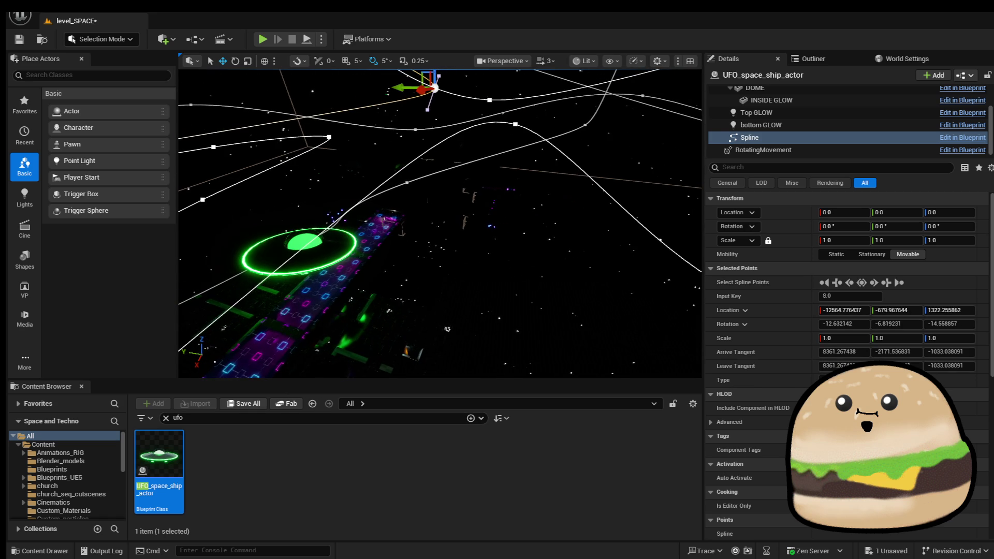
{"action": "left_click", "coordinate": [413, 177]}
{"action": "left_click", "coordinate": [407, 183]}
{"action": "left_click_drag", "start_coordinate": [401, 157], "coordinate": [413, 131]}
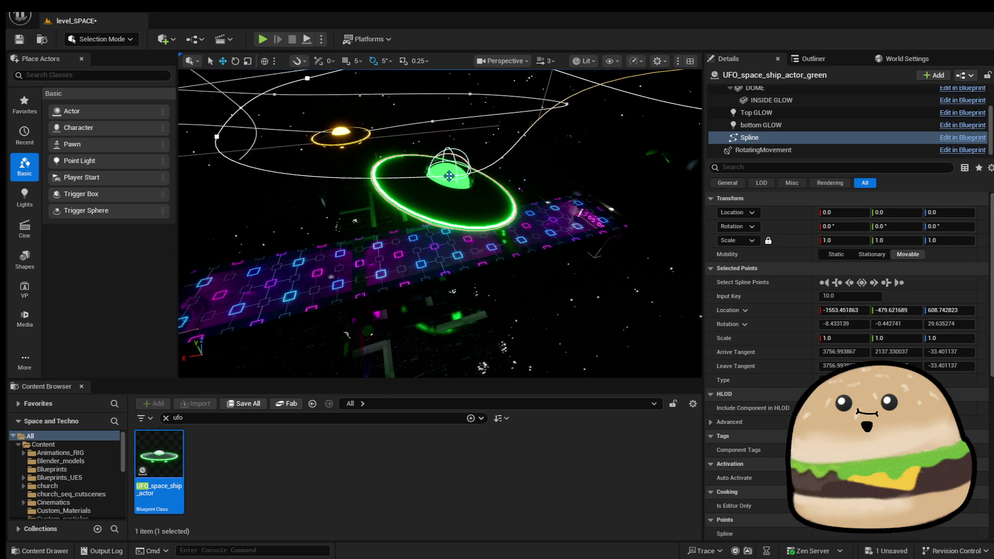
Undo the stray move of the green path's first point.
{"action": "mouse_move", "coordinate": [460, 175]}
{"action": "left_mouse_down"}
{"action": "mouse_move", "coordinate": [501, 157]}
{"action": "mouse_move", "coordinate": [455, 152]}
{"action": "left_mouse_up"}
{"action": "left_click", "coordinate": [505, 185]}
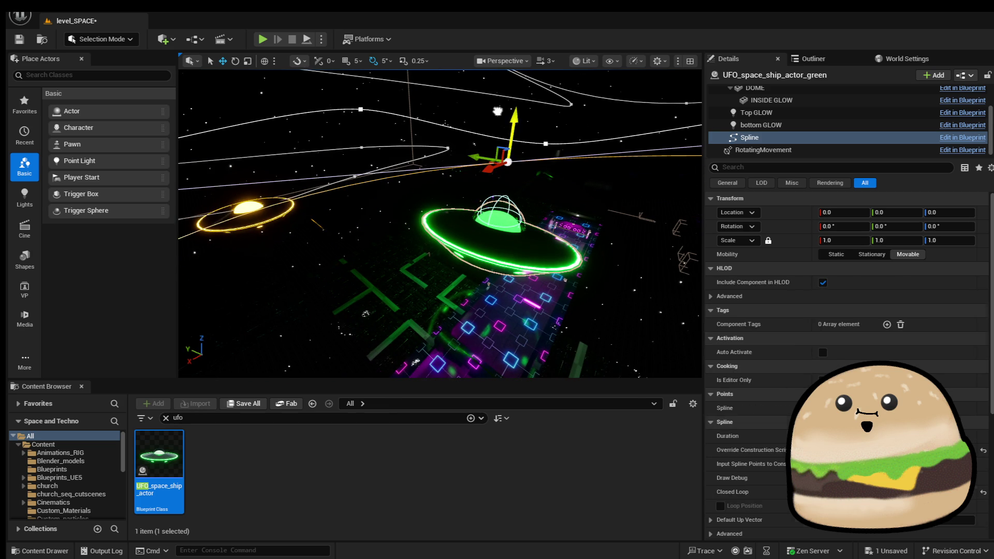
{"action": "left_click", "coordinate": [500, 112]}
{"action": "mouse_move", "coordinate": [499, 112]}
{"action": "left_mouse_down"}
{"action": "mouse_move", "coordinate": [669, 312]}
{"action": "mouse_move", "coordinate": [590, 325]}
{"action": "left_mouse_up"}
{"action": "key", "text": "ctrl+z"}
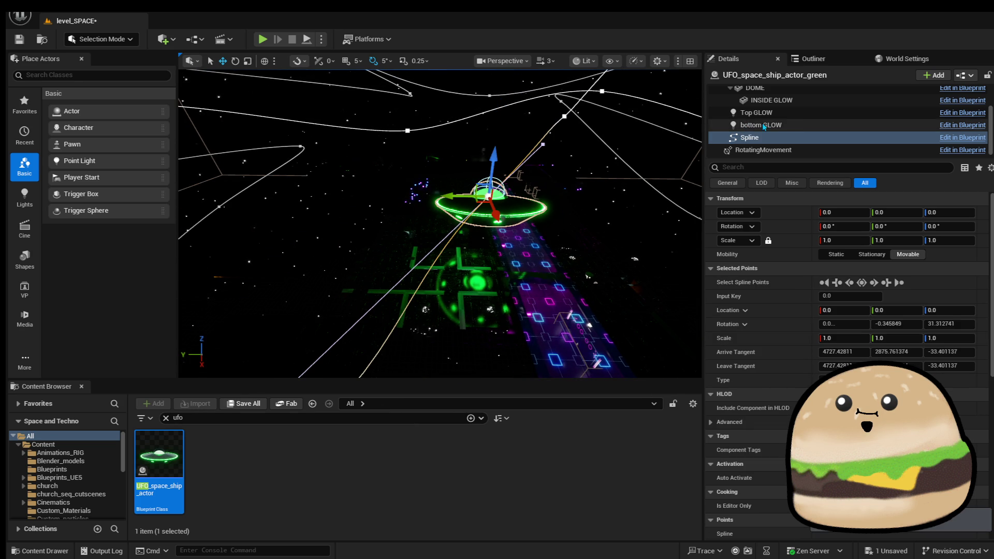
{"action": "scroll", "coordinate": [776, 126], "scroll_direction": "up", "scroll_amount": 3}
Reselect the green UFO actor and frame it in the view.
{"action": "left_click", "coordinate": [797, 93]}
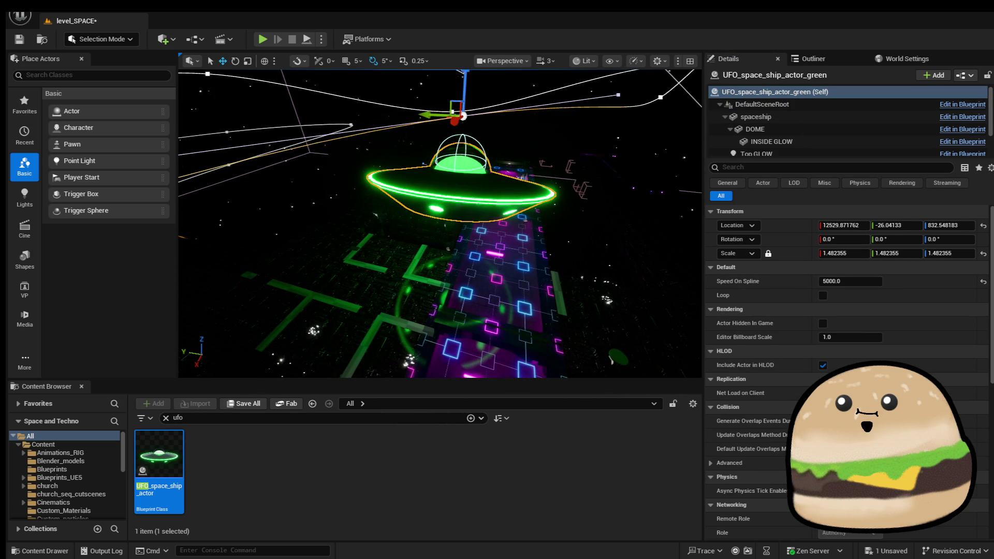
{"action": "left_click", "coordinate": [580, 174]}
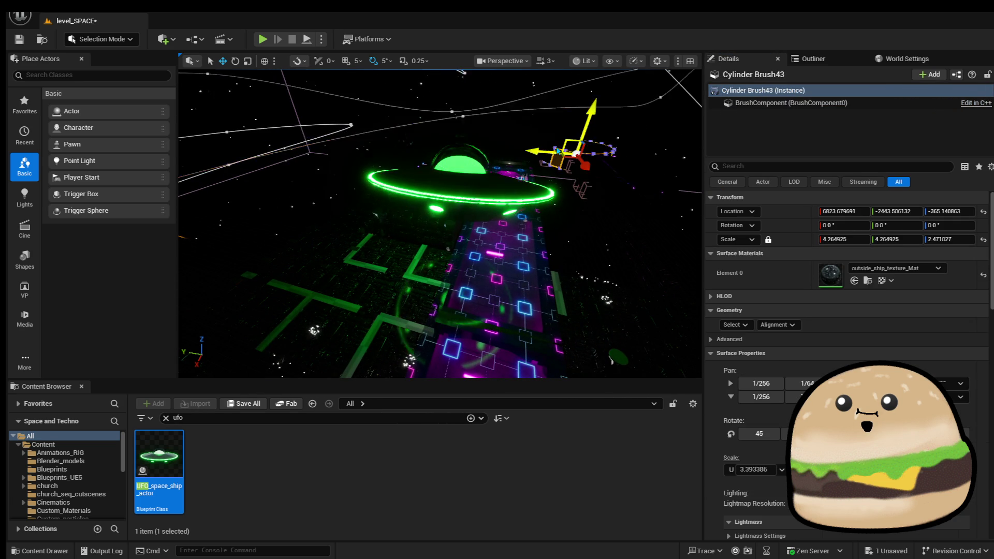
{"action": "left_click", "coordinate": [462, 206]}
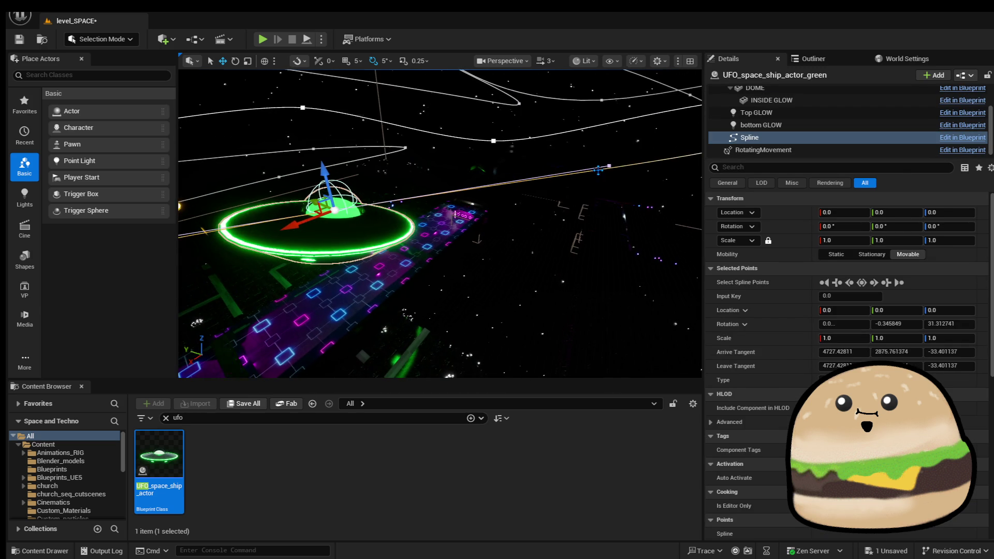
{"action": "left_click", "coordinate": [596, 172]}
{"action": "left_click", "coordinate": [419, 164]}
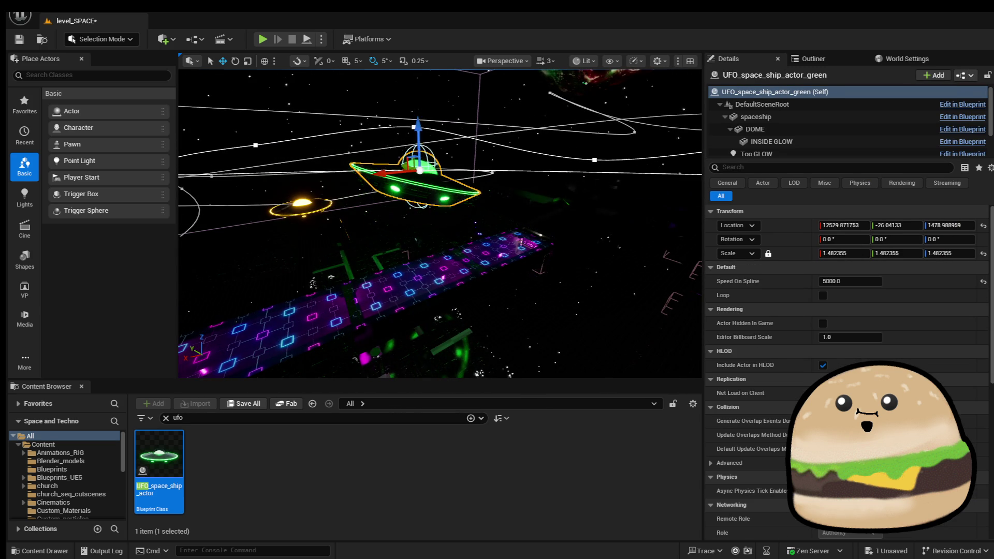
{"action": "key", "text": "f"}
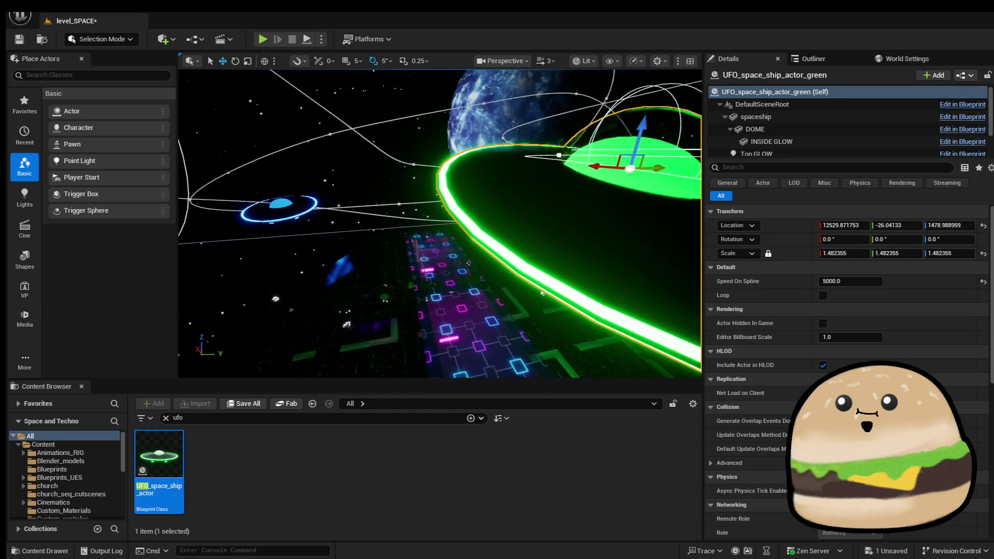
{"action": "right_click", "coordinate": [443, 272]}
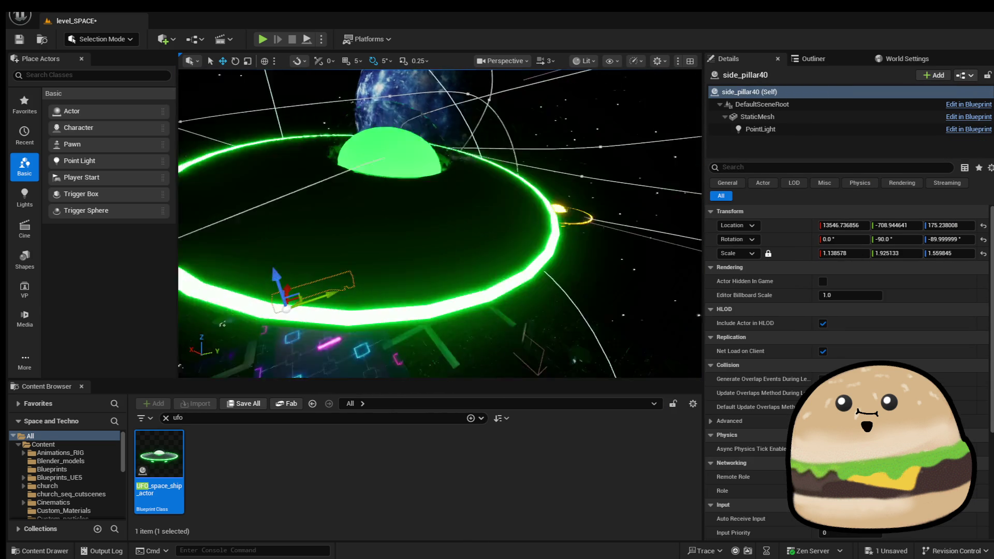
{"action": "right_click", "coordinate": [363, 358]}
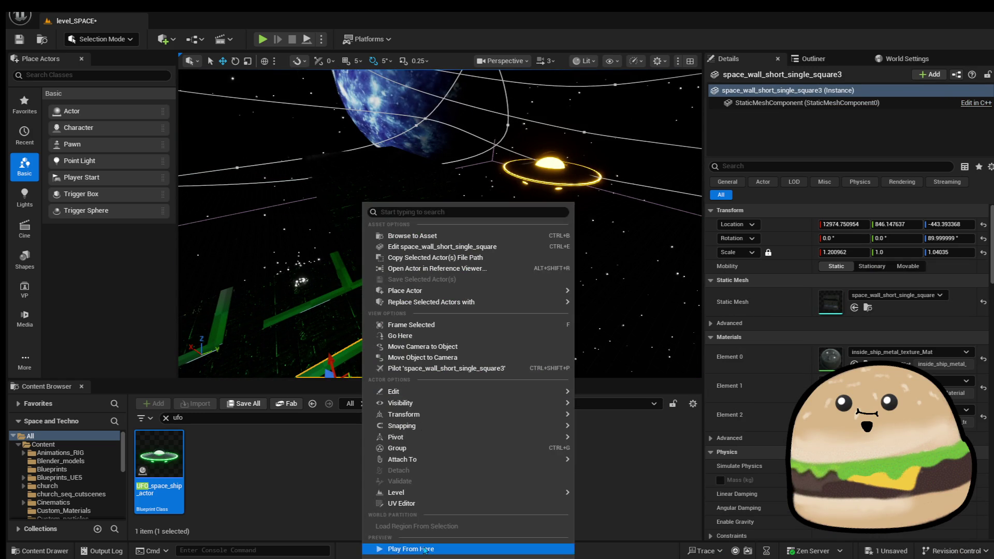
{"action": "left_click", "coordinate": [424, 549]}
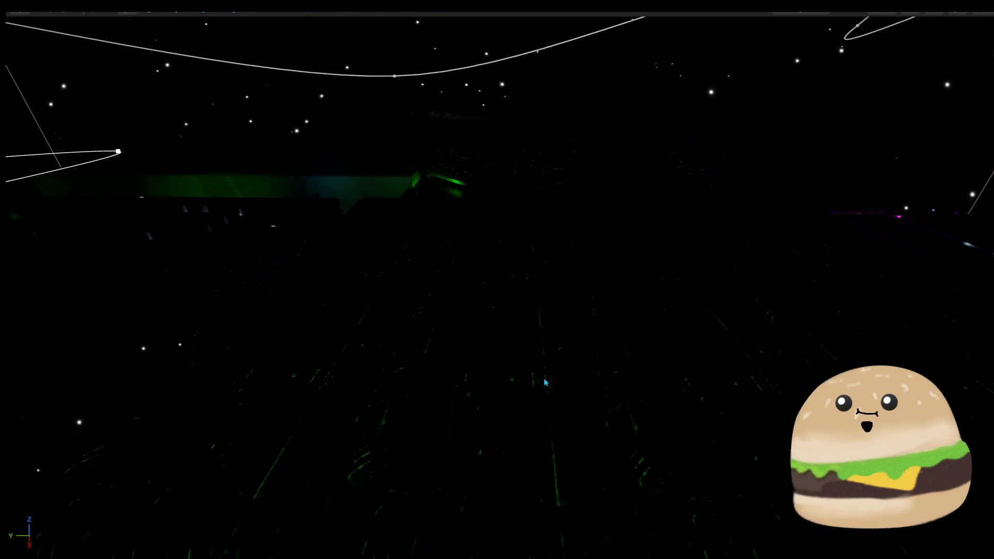
{"action": "right_click", "coordinate": [544, 382]}
{"action": "left_click", "coordinate": [617, 369]}
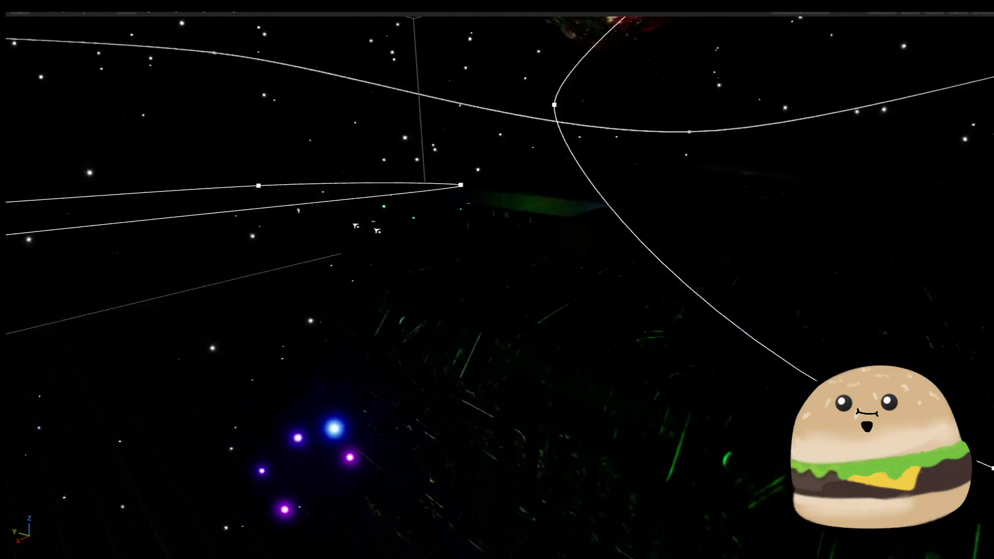
Play the level from a spot over the brown plane.
{"action": "right_click", "coordinate": [779, 438]}
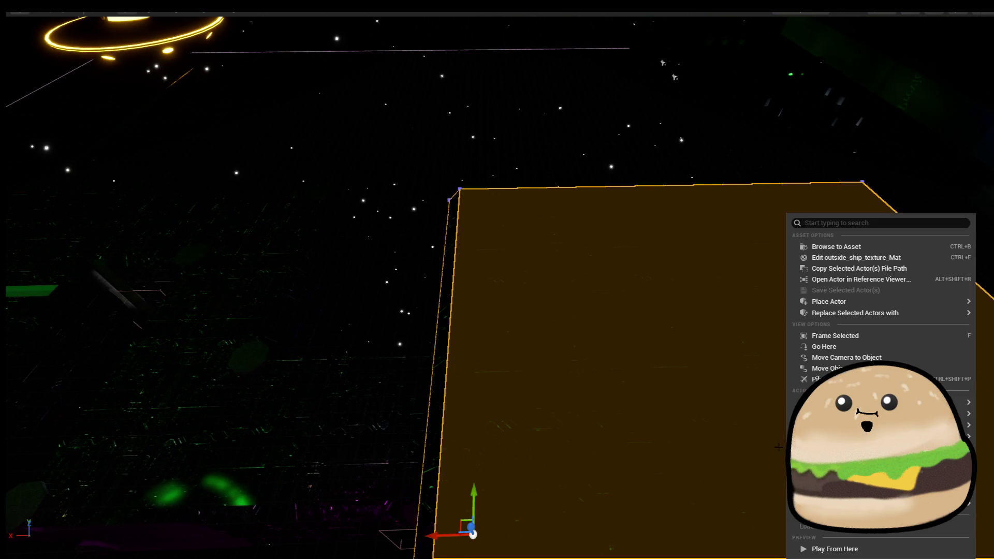
{"action": "right_click", "coordinate": [736, 280]}
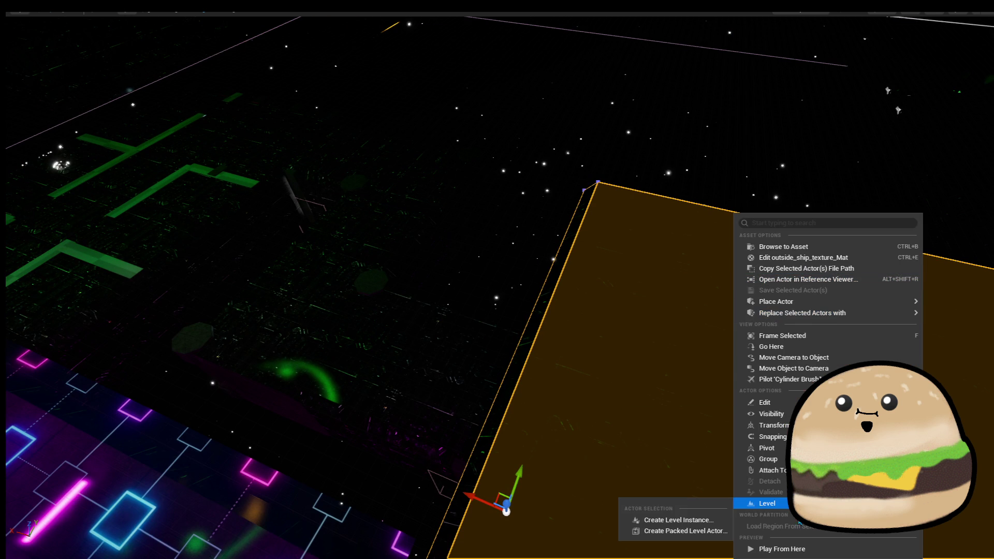
{"action": "left_click", "coordinate": [803, 549]}
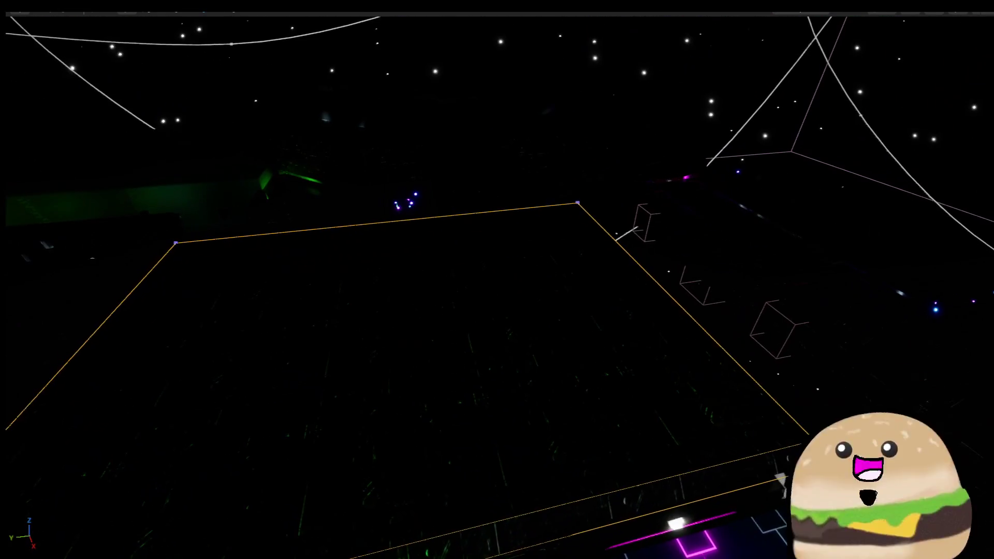
Play again from a floor spot, then bring up a floor brush's actor options.
{"action": "right_click", "coordinate": [512, 218]}
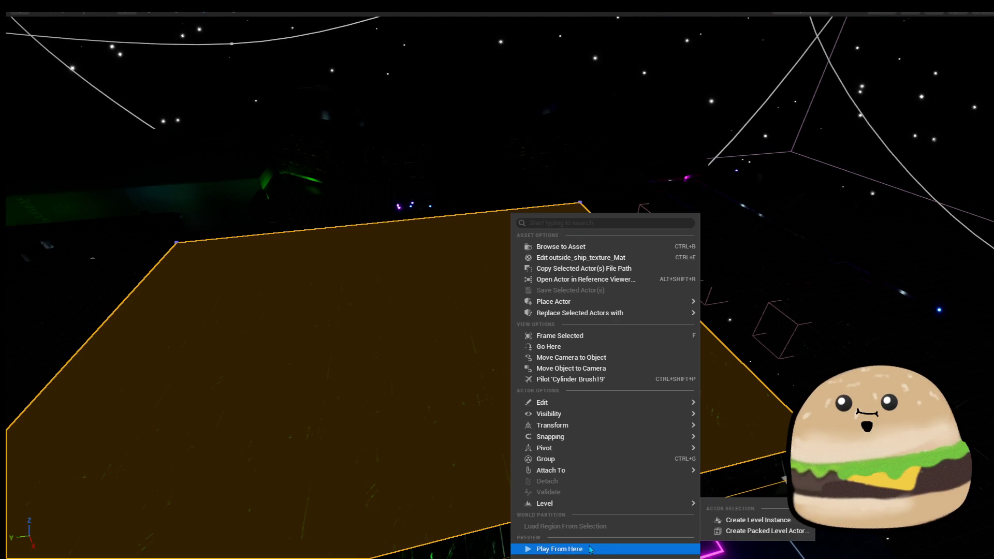
{"action": "left_click", "coordinate": [591, 548]}
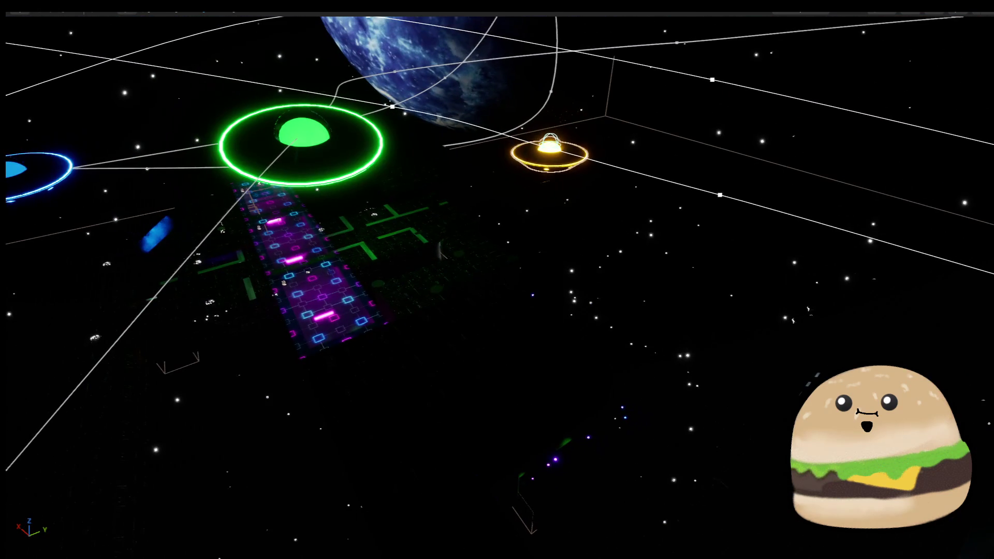
{"action": "right_click", "coordinate": [464, 361]}
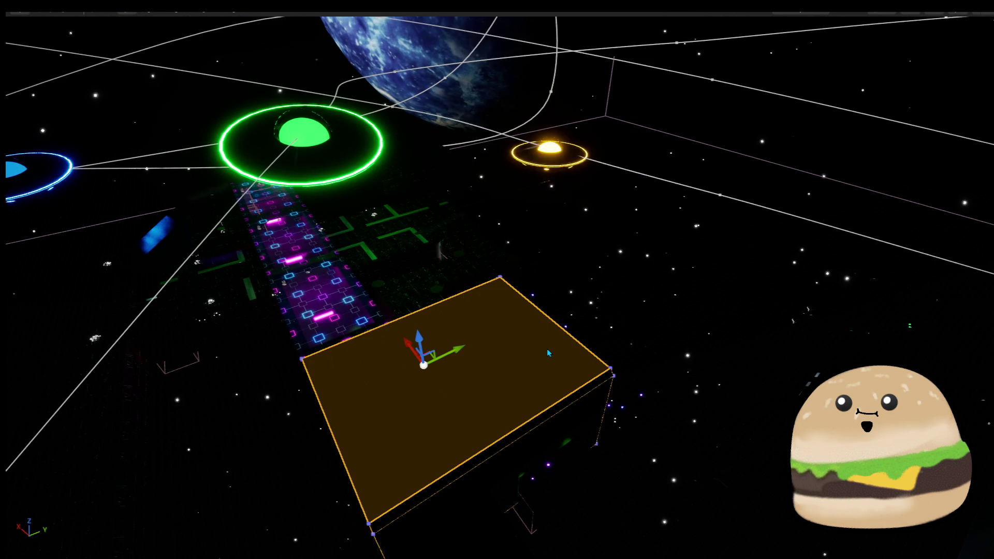
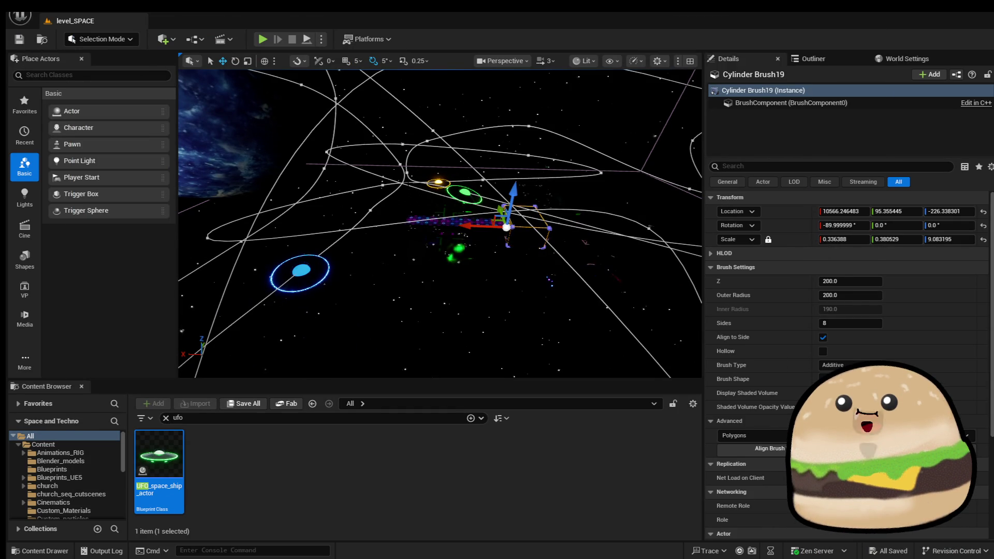
Zoom in on the station wall and select the window cylinder brush.
{"action": "scroll", "coordinate": [440, 223], "scroll_direction": "up", "scroll_amount": 5}
{"action": "scroll", "coordinate": [440, 222], "scroll_direction": "up", "scroll_amount": 3}
{"action": "scroll", "coordinate": [440, 222], "scroll_direction": "up", "scroll_amount": 5}
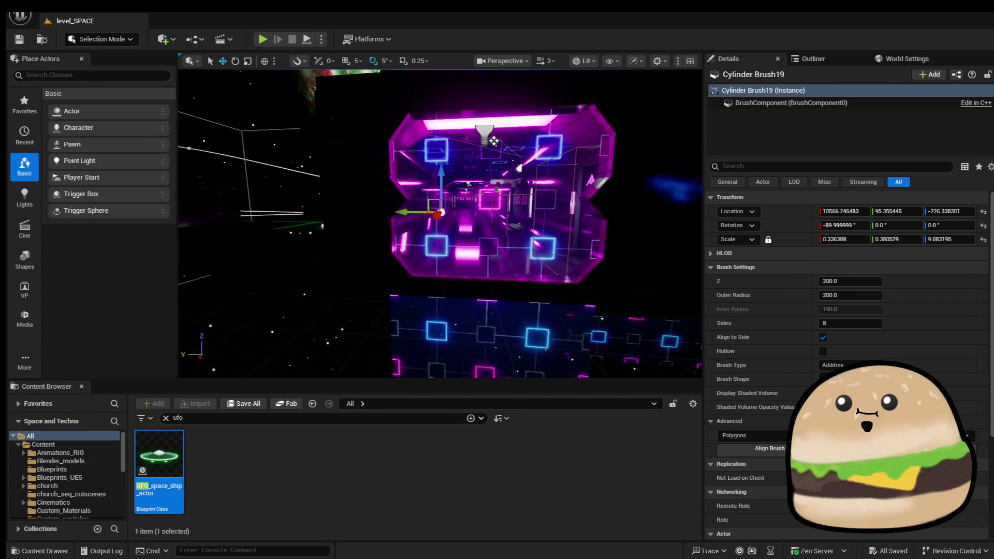
{"action": "scroll", "coordinate": [440, 222], "scroll_direction": "up", "scroll_amount": 5}
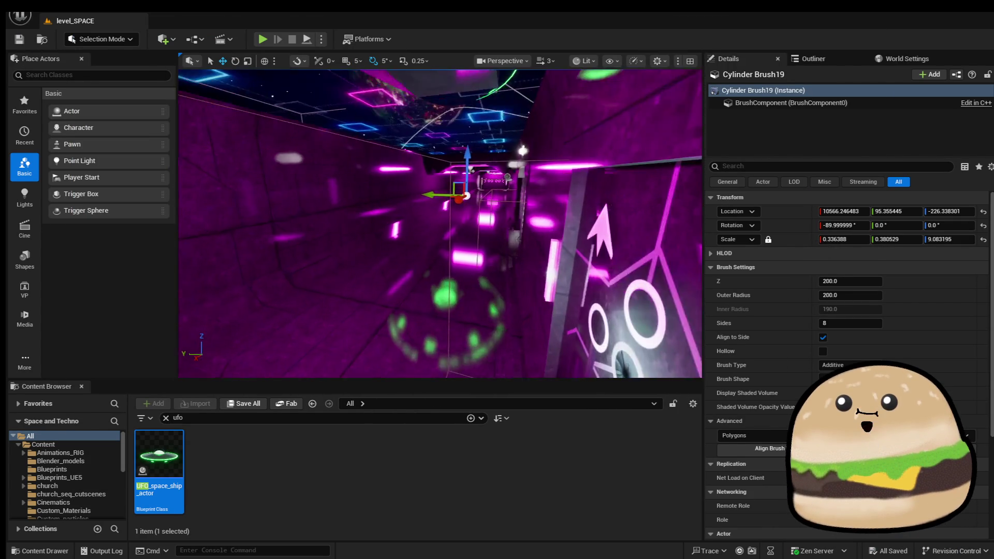
{"action": "scroll", "coordinate": [440, 222], "scroll_direction": "up", "scroll_amount": 10}
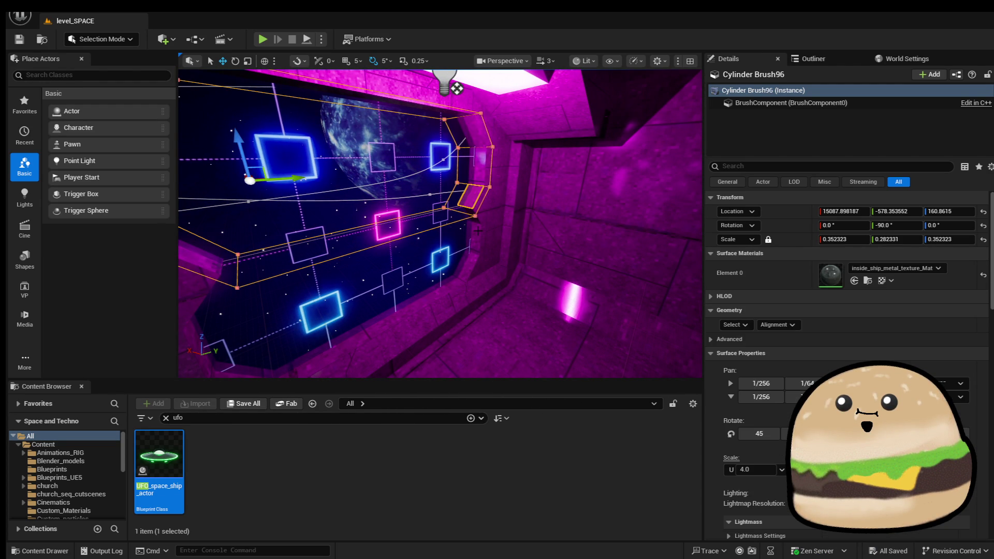
{"action": "scroll", "coordinate": [478, 230], "scroll_direction": "up", "scroll_amount": 5}
{"action": "left_click", "coordinate": [362, 321]}
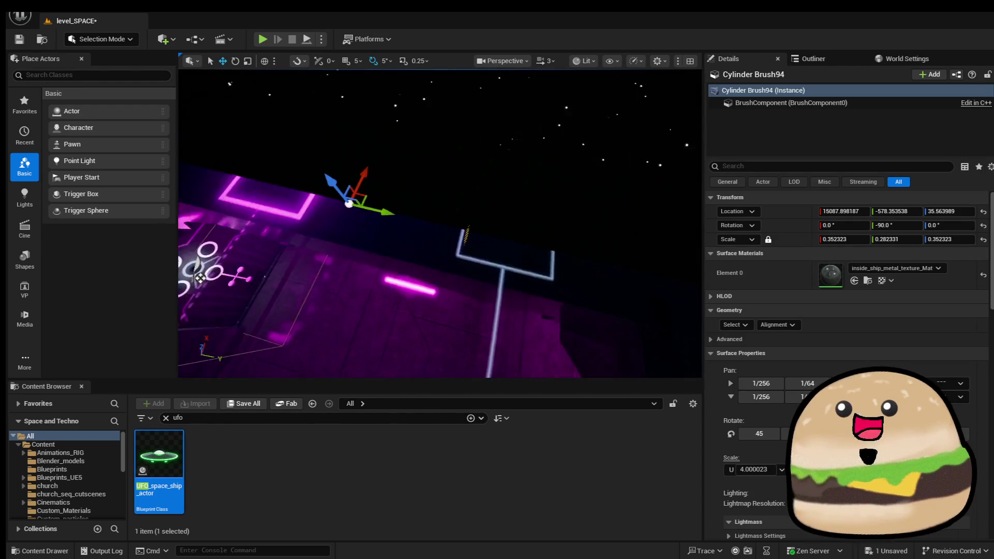
{"action": "left_click_drag", "start_coordinate": [440, 222], "coordinate": [440, 207]}
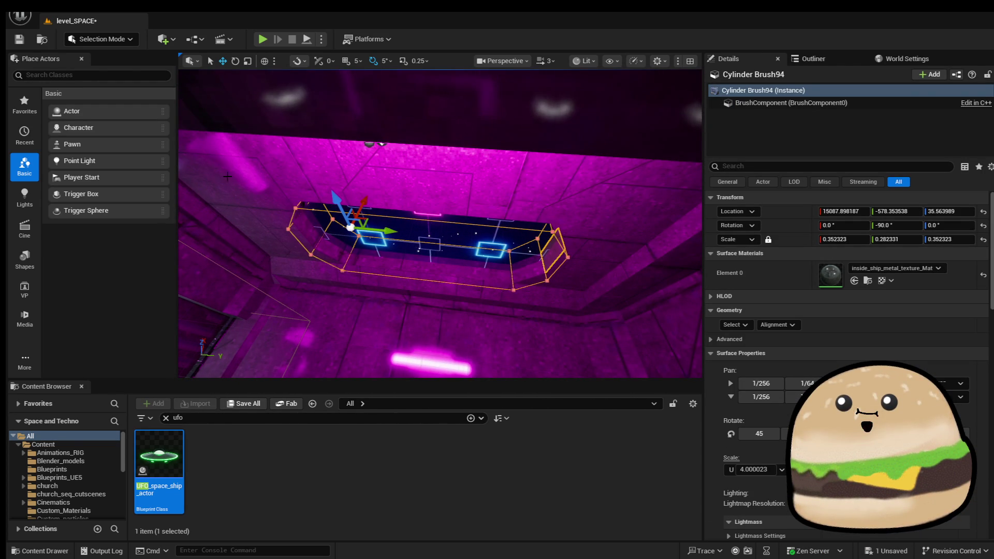
Switch the editor to Brush Editing Mode and look around the brush toward the ceiling.
{"action": "left_click", "coordinate": [101, 39]}
{"action": "left_click", "coordinate": [136, 123]}
{"action": "mouse_move", "coordinate": [530, 238]}
{"action": "left_mouse_down"}
{"action": "mouse_move", "coordinate": [492, 223]}
{"action": "mouse_move", "coordinate": [477, 227]}
{"action": "mouse_move", "coordinate": [478, 170]}
{"action": "mouse_move", "coordinate": [522, 176]}
{"action": "mouse_move", "coordinate": [510, 194]}
{"action": "left_mouse_up"}
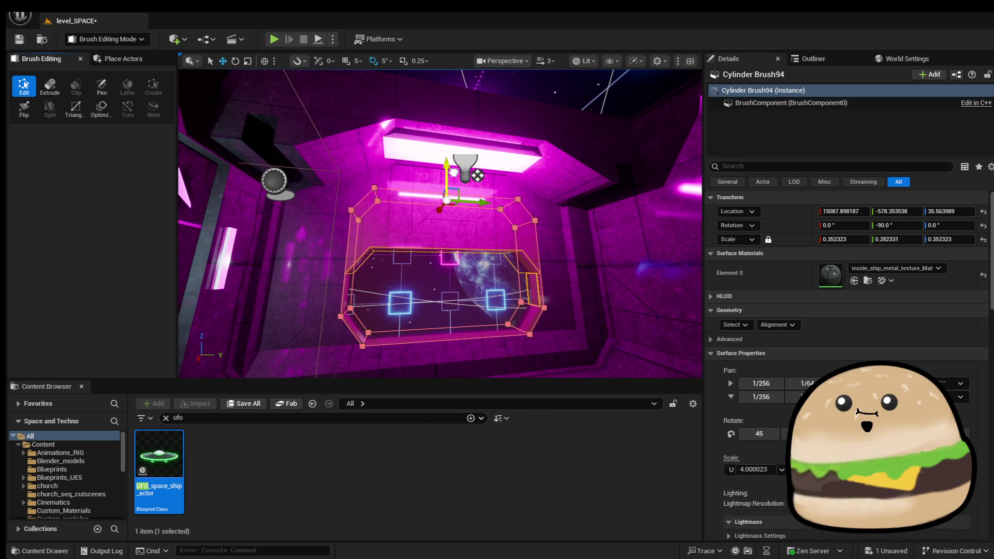
{"action": "mouse_move", "coordinate": [455, 172]}
{"action": "left_mouse_down"}
{"action": "mouse_move", "coordinate": [218, 327]}
{"action": "mouse_move", "coordinate": [436, 157]}
{"action": "mouse_move", "coordinate": [444, 222]}
{"action": "left_mouse_up"}
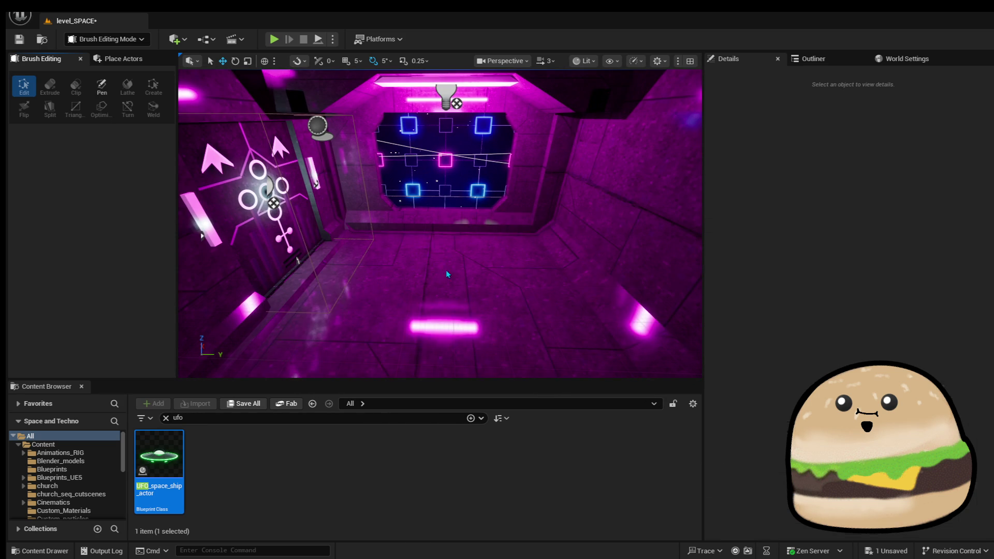
Play-test the space station level in fullscreen with Alt+P and F11.
{"action": "right_click", "coordinate": [444, 223]}
{"action": "key", "text": "Escape"}
{"action": "key", "text": "alt+p"}
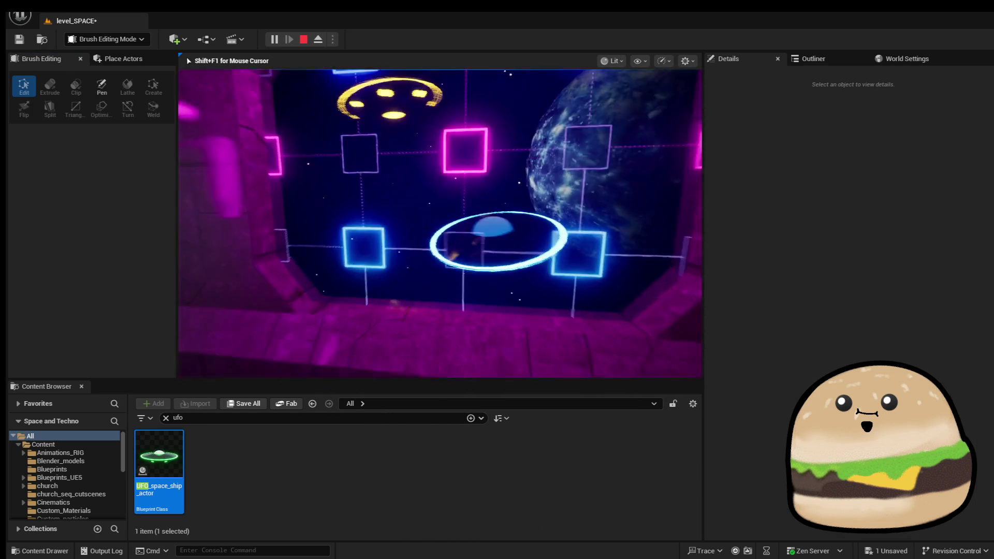
{"action": "key", "text": "F11"}
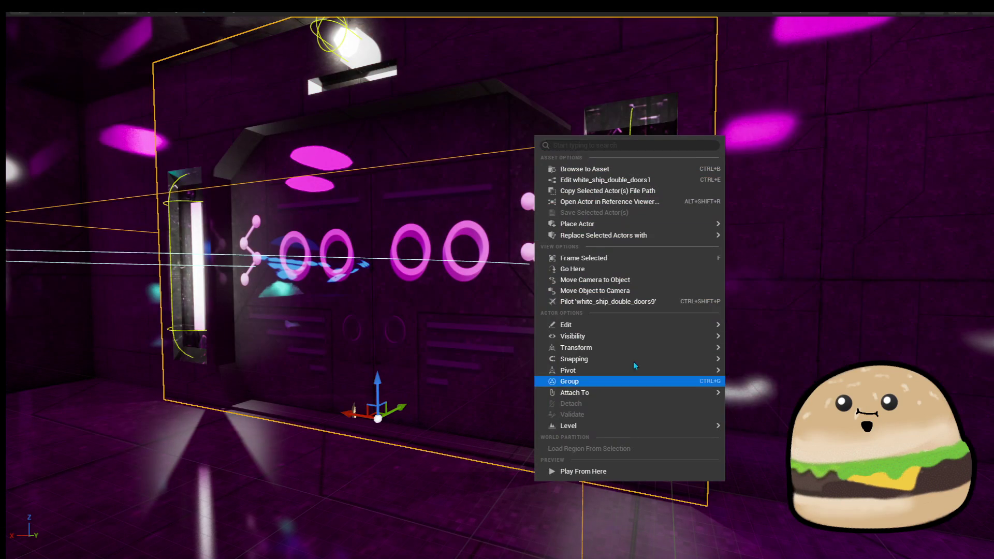
In white_ship_double_doors1, swap the Play Sound at Location concurrency asset and reposition the upper node.
{"action": "left_click", "coordinate": [642, 182]}
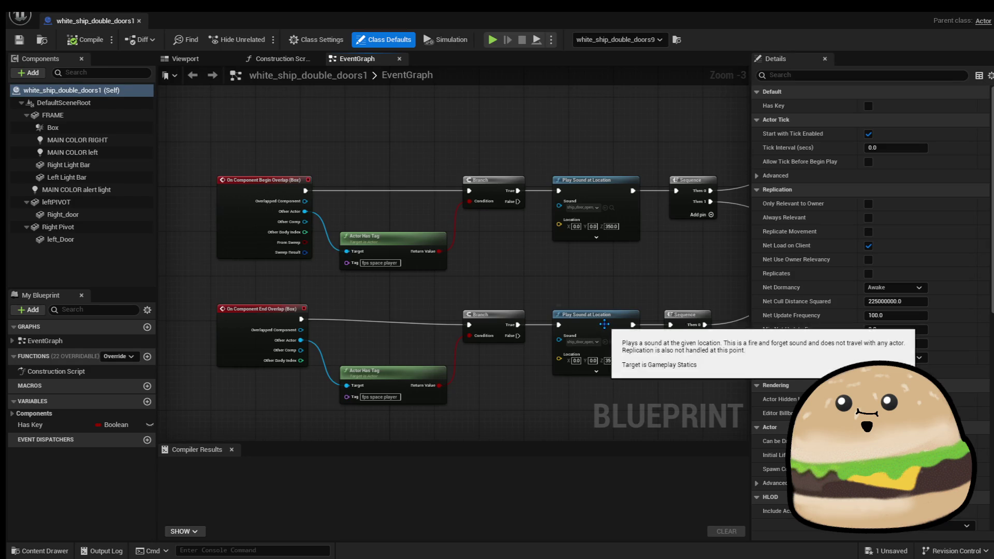
{"action": "scroll", "coordinate": [610, 374], "scroll_direction": "up", "scroll_amount": 3}
{"action": "mouse_move", "coordinate": [630, 372]}
{"action": "left_mouse_down"}
{"action": "mouse_move", "coordinate": [551, 292]}
{"action": "mouse_move", "coordinate": [565, 231]}
{"action": "mouse_move", "coordinate": [540, 305]}
{"action": "left_mouse_up"}
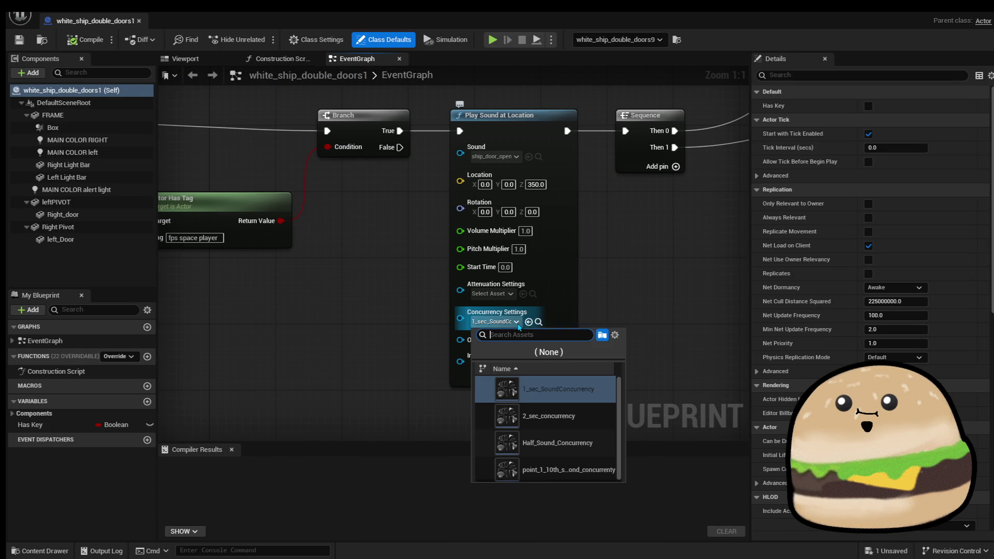
{"action": "left_click", "coordinate": [549, 352]}
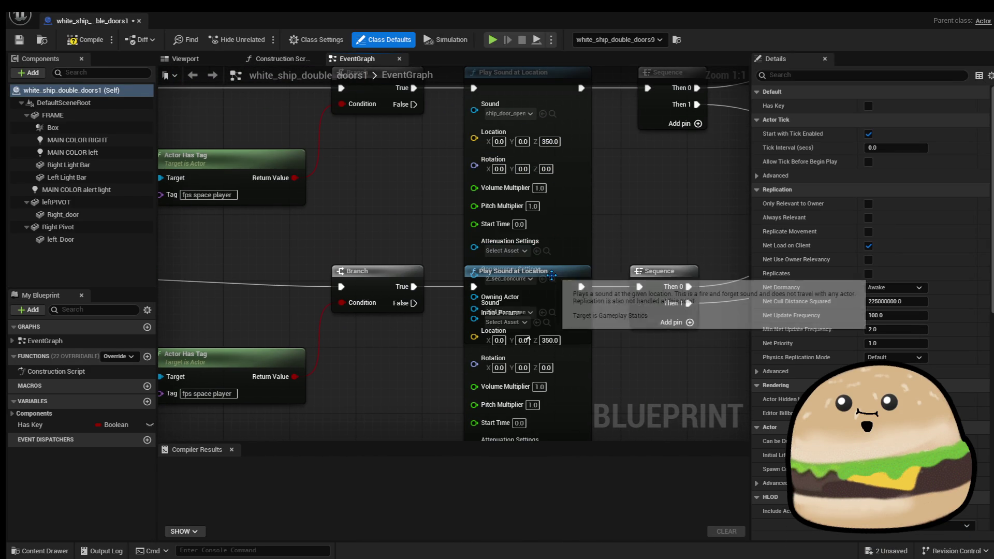
{"action": "left_click_drag", "start_coordinate": [551, 274], "coordinate": [553, 340]}
{"action": "left_click_drag", "start_coordinate": [544, 220], "coordinate": [548, 204]}
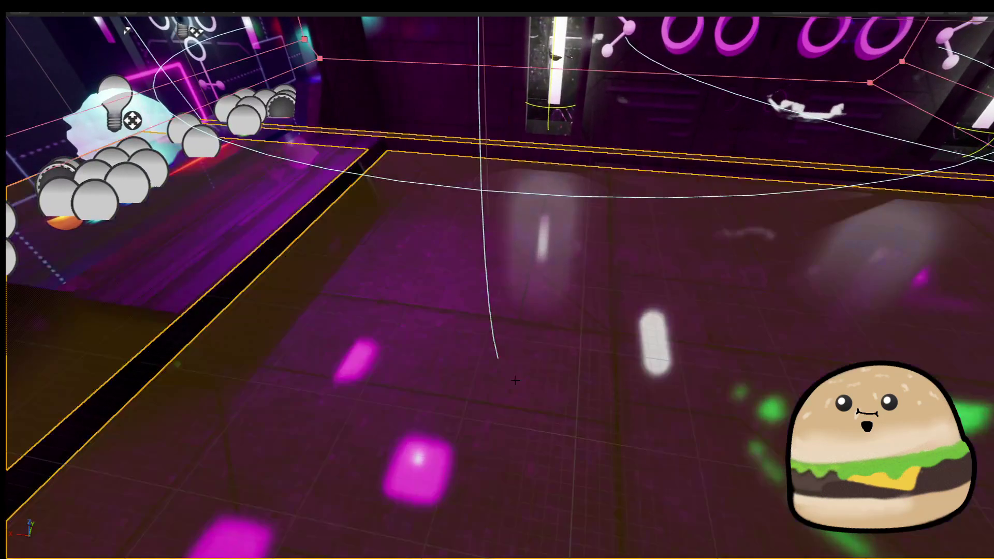
Play From Here on the floor spot in front of the corridor's double doors.
{"action": "right_click", "coordinate": [516, 369]}
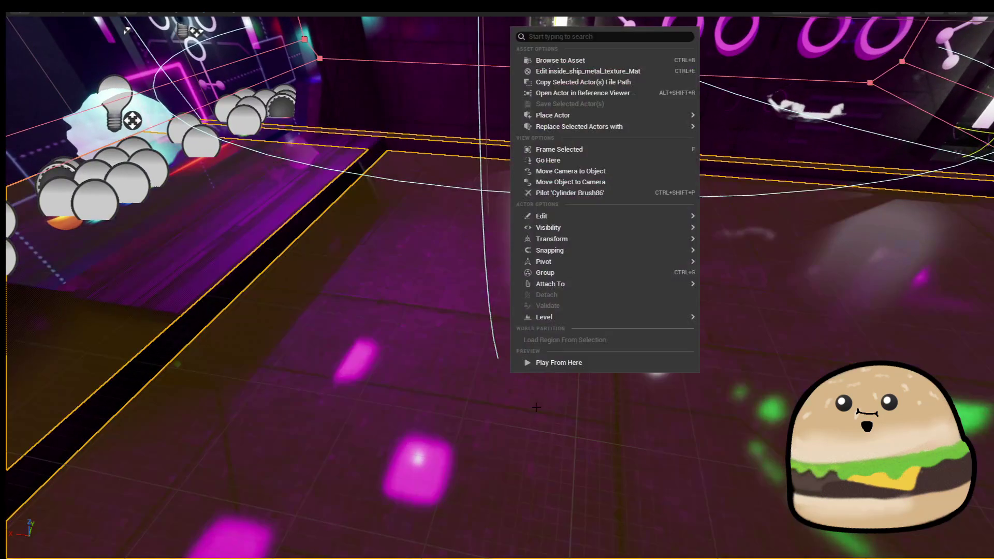
{"action": "left_click", "coordinate": [601, 359]}
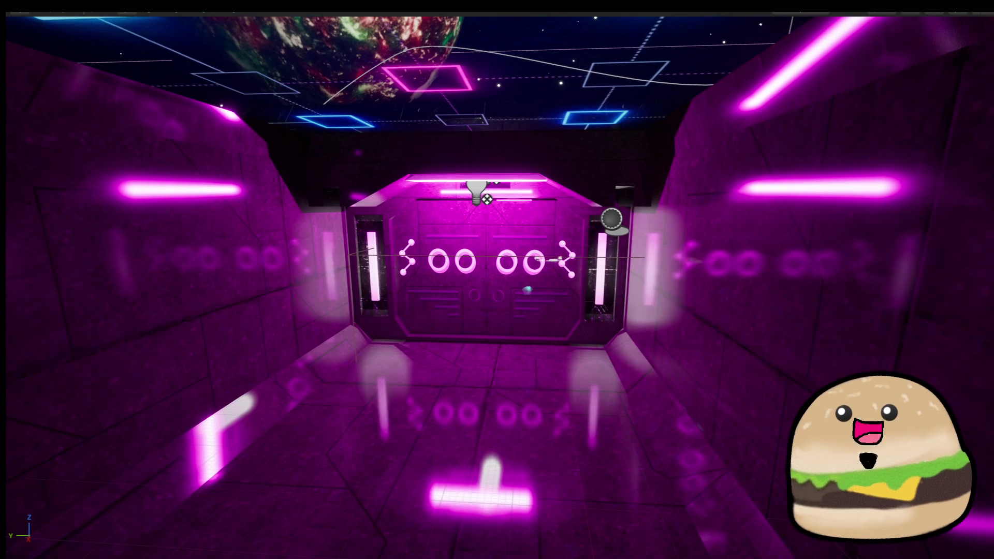
{"action": "left_click", "coordinate": [627, 356]}
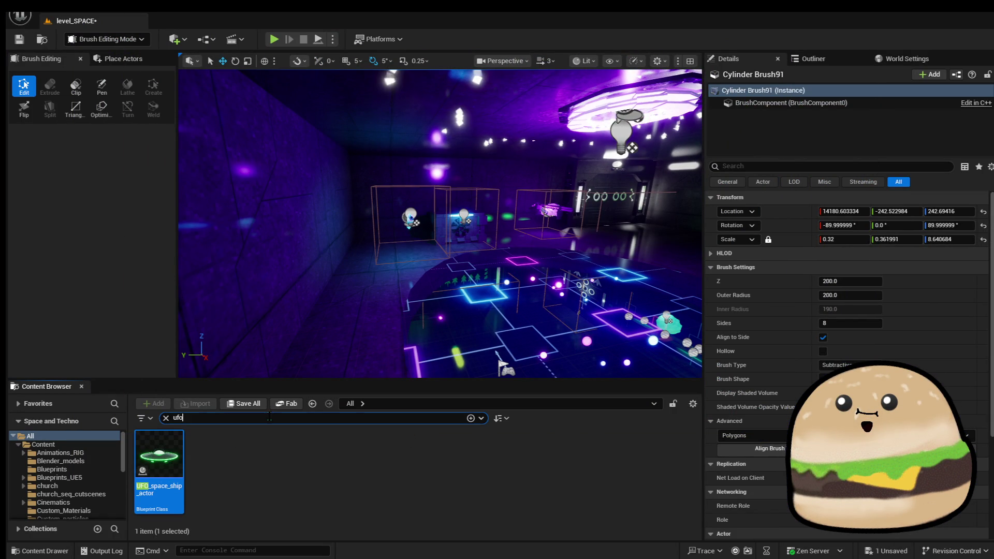
Search the Content Browser for ammo, then replace the search with 'project'.
{"action": "type", "text": "ammo"}
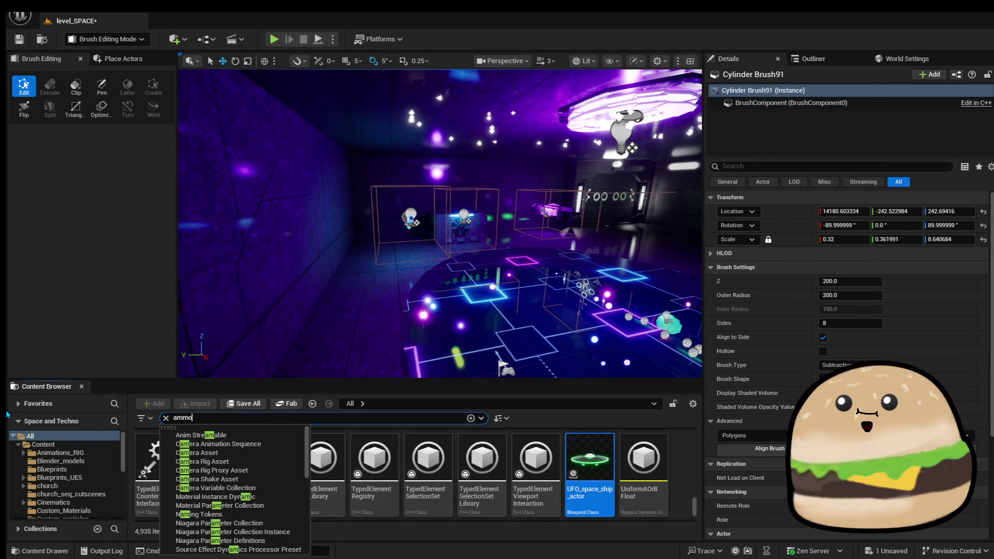
{"action": "key", "text": "Return"}
{"action": "key", "text": "BackSpace"}
{"action": "key", "text": "BackSpace"}
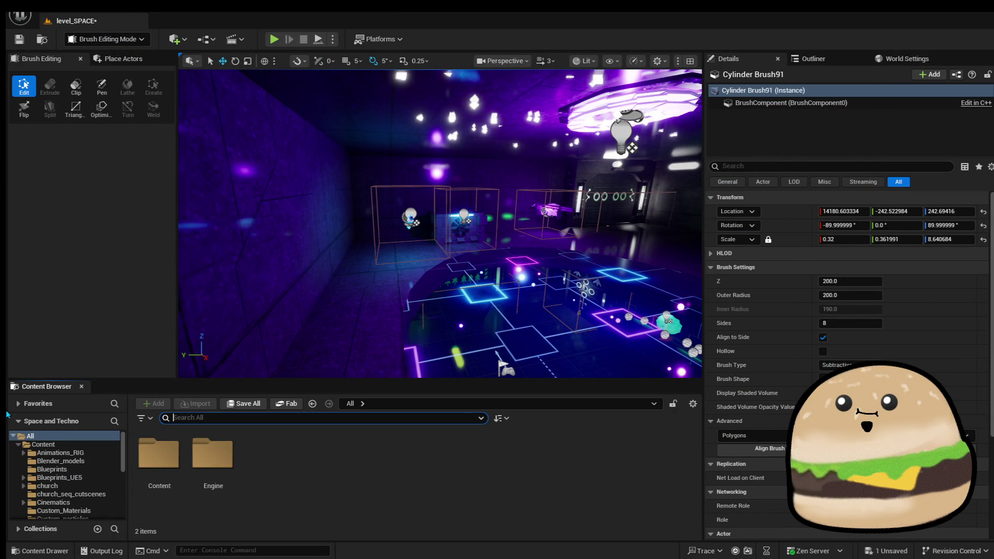
{"action": "type", "text": "bull"}
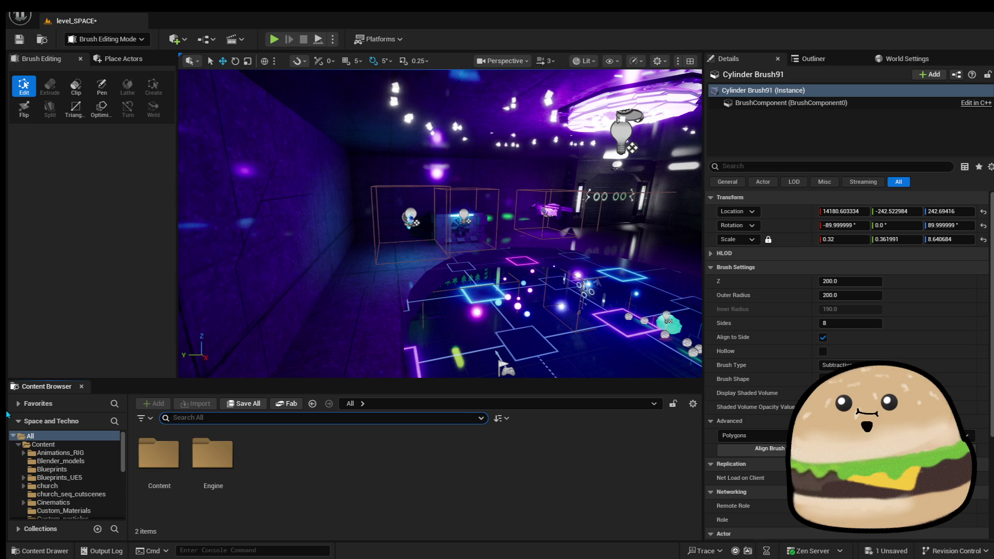
{"action": "type", "text": "prok"}
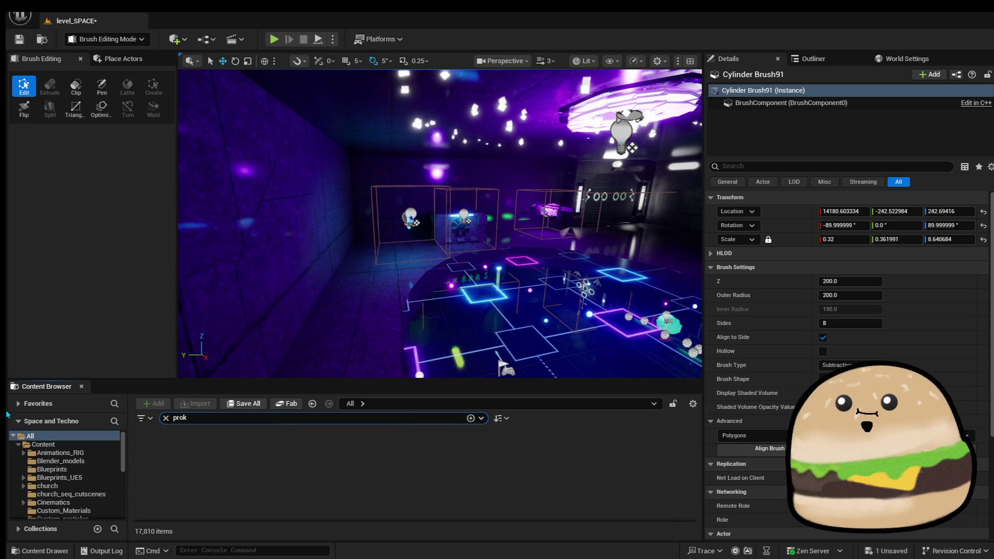
{"action": "key", "text": "BackSpace"}
{"action": "type", "text": "ject"}
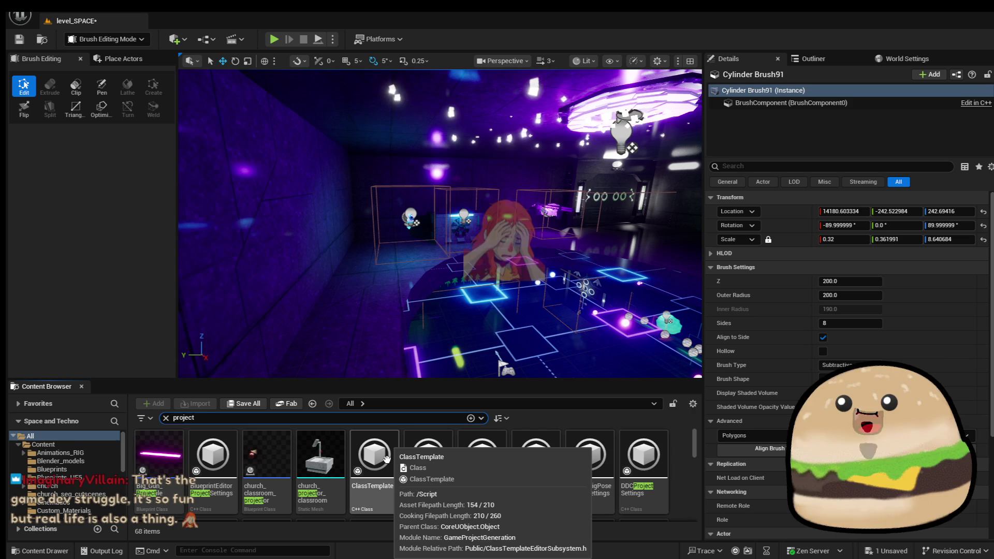
{"action": "left_click", "coordinate": [320, 456]}
In Big_Gun_Projectile, give the PointLight attenuation radius 1000 and intensity 1500, then compile.
{"action": "double_click", "coordinate": [160, 458]}
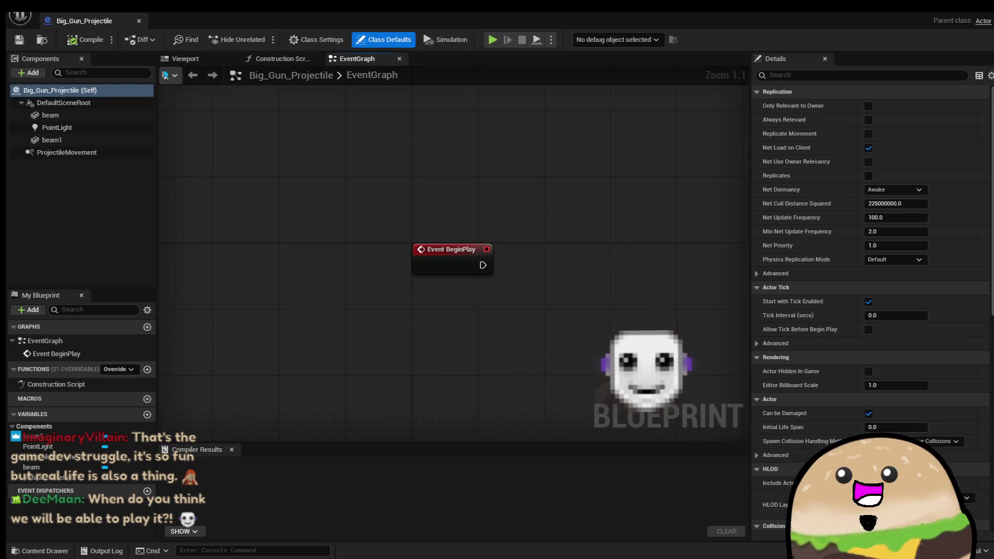
{"action": "left_click", "coordinate": [184, 59]}
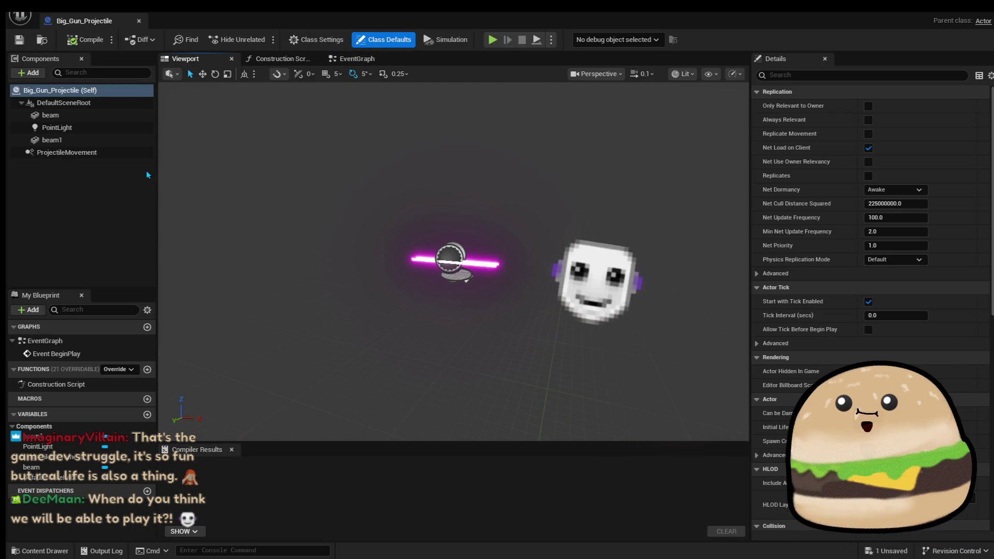
{"action": "left_click", "coordinate": [106, 127]}
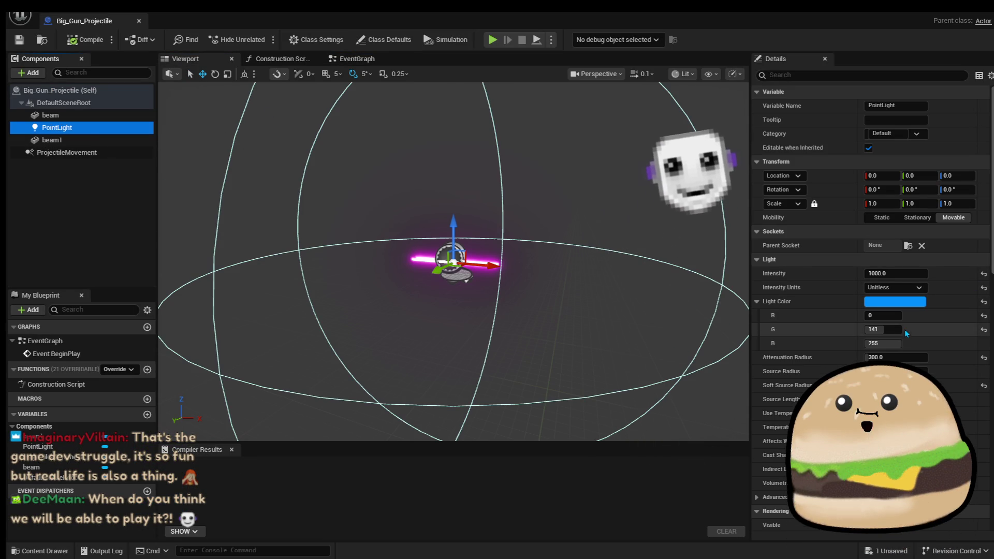
{"action": "left_click", "coordinate": [913, 358]}
{"action": "type", "text": "100"}
{"action": "key", "text": "Return"}
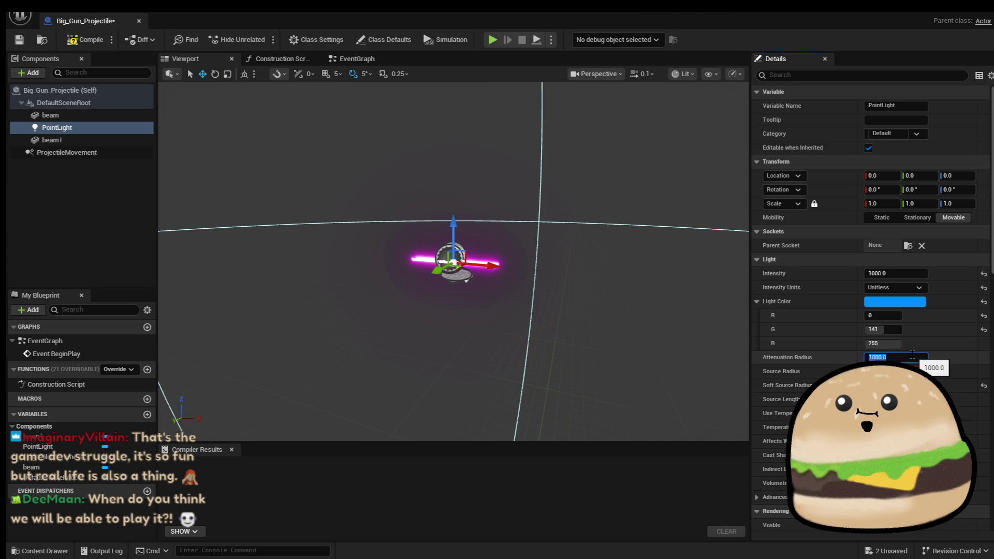
{"action": "left_click", "coordinate": [908, 273]}
{"action": "type", "text": "1500"}
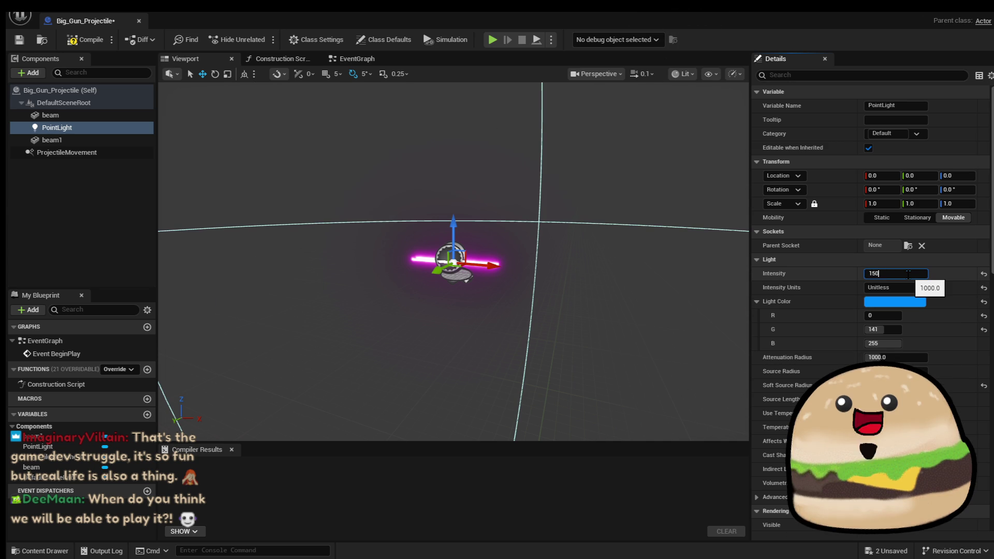
{"action": "key", "text": "Return"}
{"action": "left_click", "coordinate": [86, 39]}
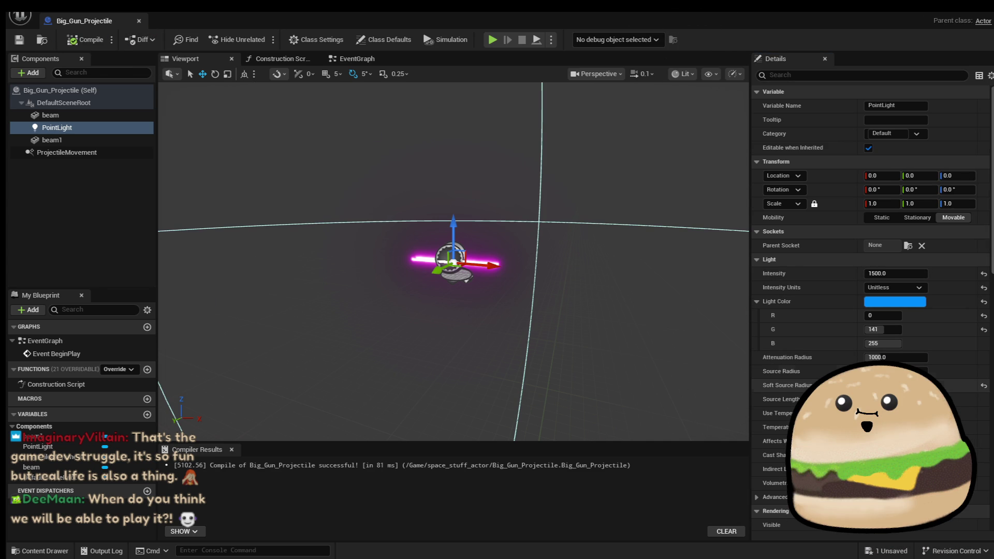
Change the light's attenuation radius to 500, then 750, and close the blueprint.
{"action": "left_click", "coordinate": [926, 358]}
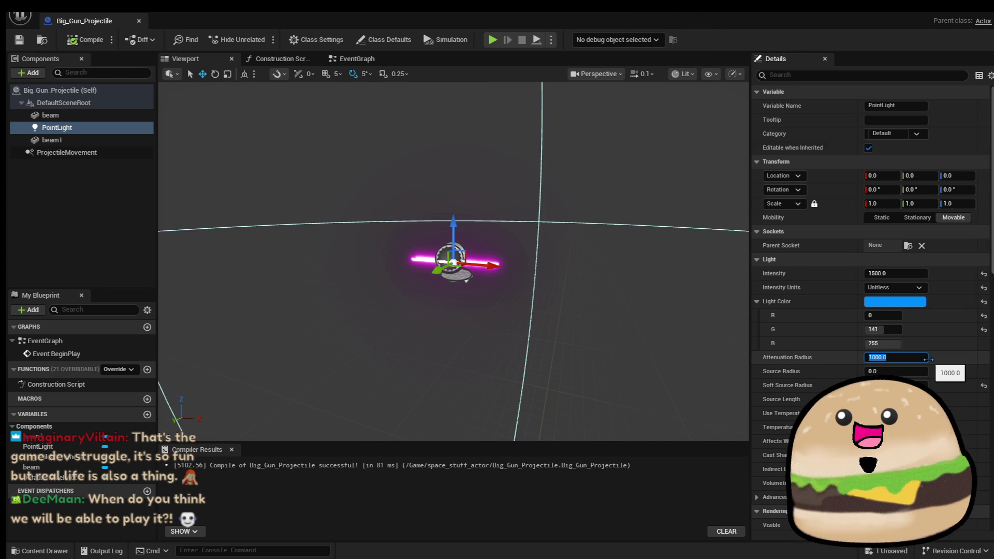
{"action": "type", "text": "500"}
{"action": "key", "text": "Return"}
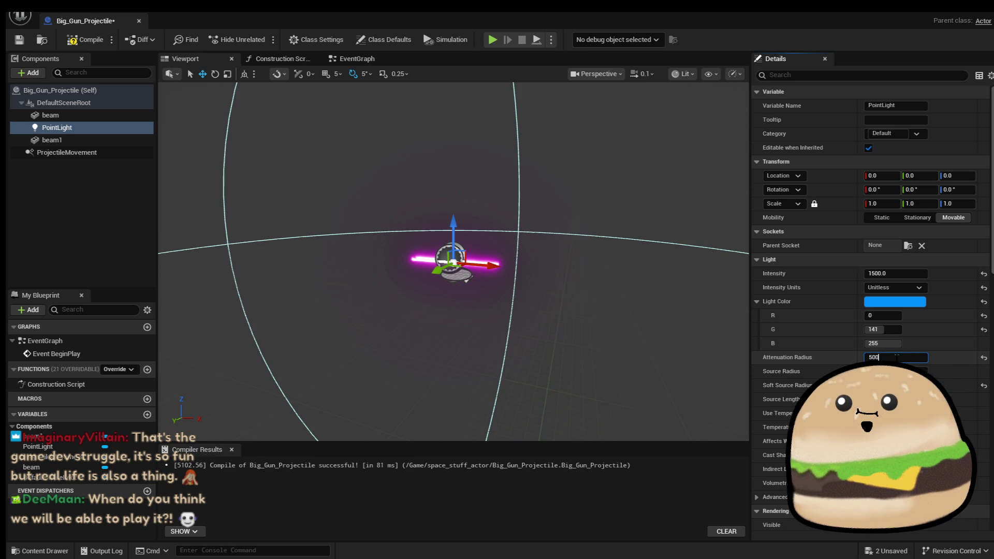
{"action": "key", "text": "ctrl+a"}
{"action": "type", "text": "750"}
{"action": "key", "text": "Return"}
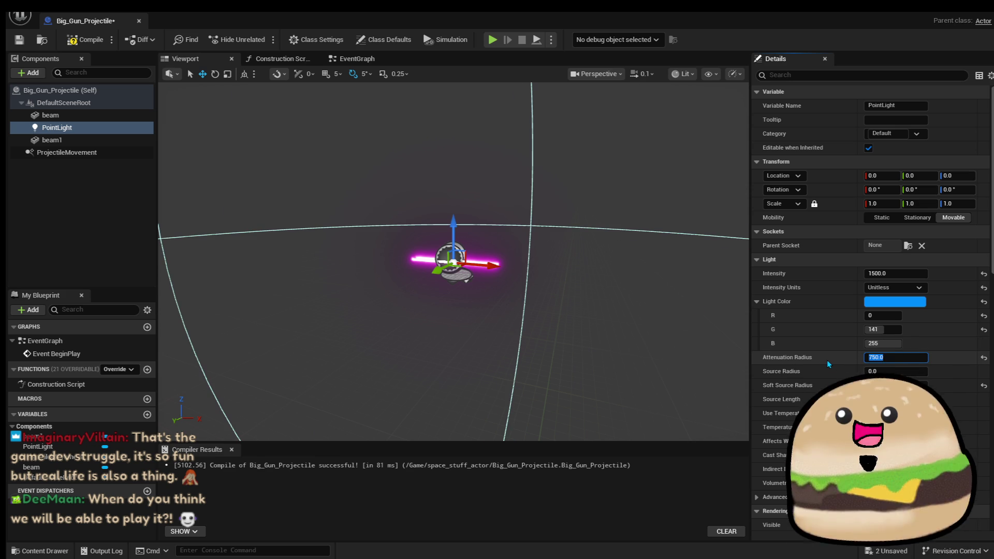
{"action": "left_click", "coordinate": [139, 21]}
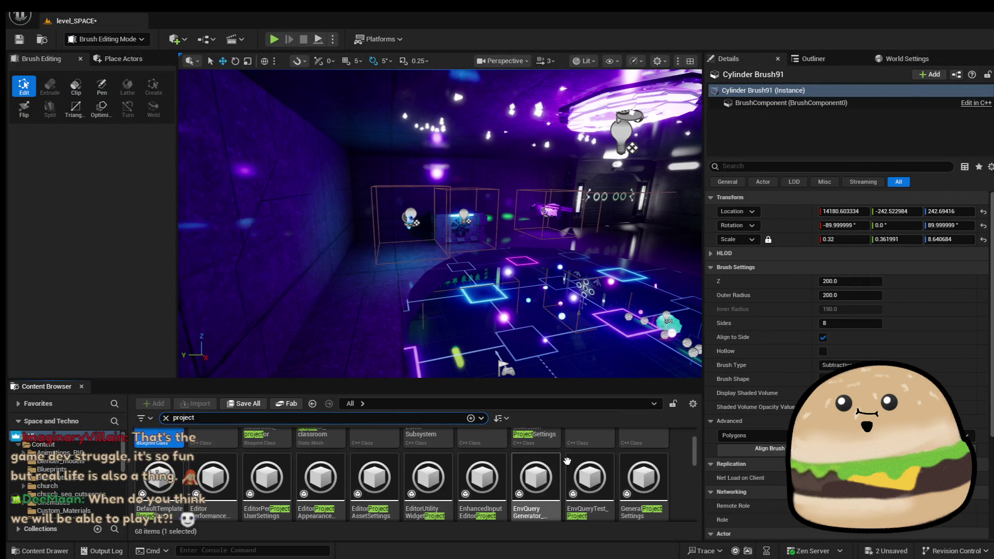
Give medium_gun_project_ile's PointLight a 500 attenuation radius, save, recompile, then open small_gun_projectile.
{"action": "double_click", "coordinate": [423, 479]}
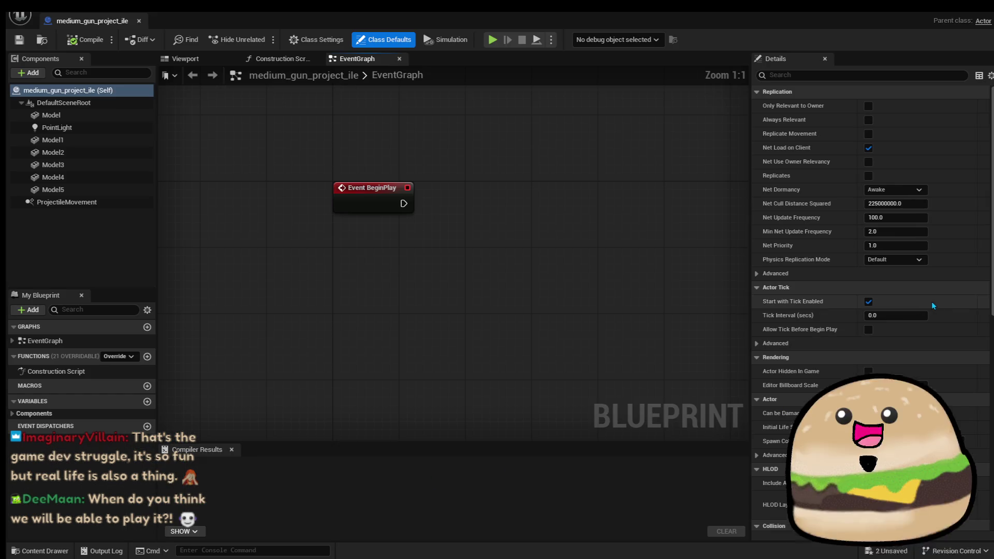
{"action": "left_click", "coordinate": [105, 128]}
{"action": "left_click", "coordinate": [915, 273]}
{"action": "type", "text": "750"}
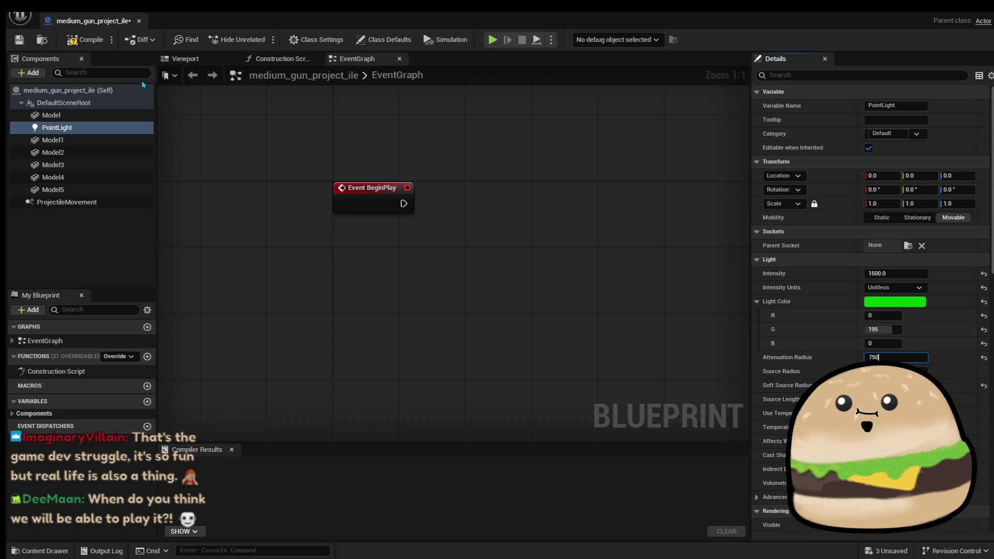
{"action": "left_click", "coordinate": [24, 41]}
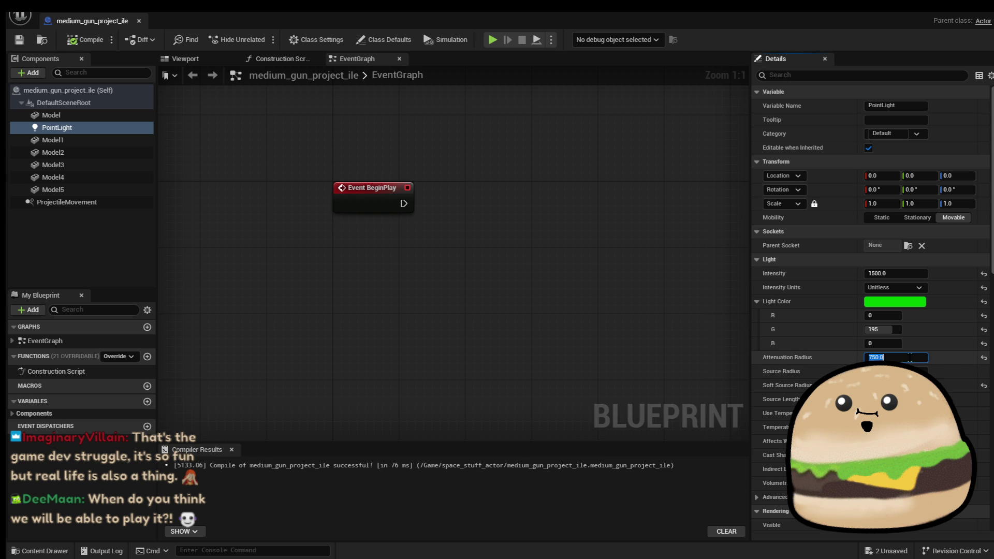
{"action": "type", "text": "500"}
{"action": "key", "text": "Return"}
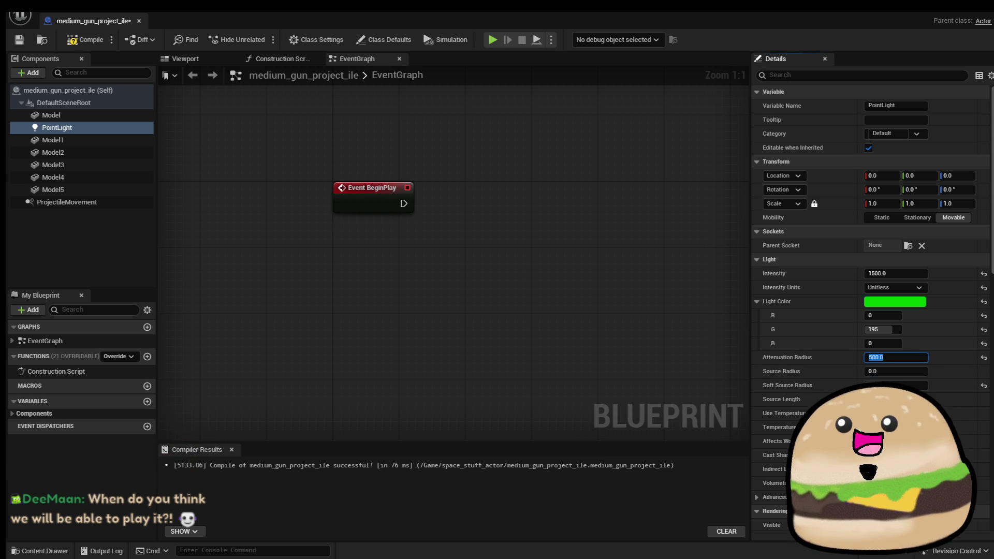
{"action": "key", "text": "F7"}
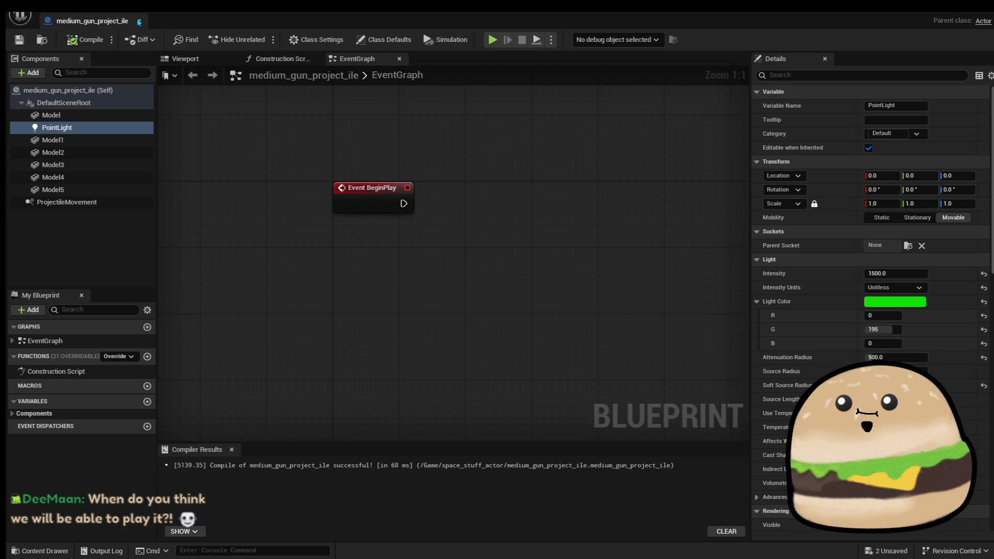
{"action": "left_click", "coordinate": [139, 21]}
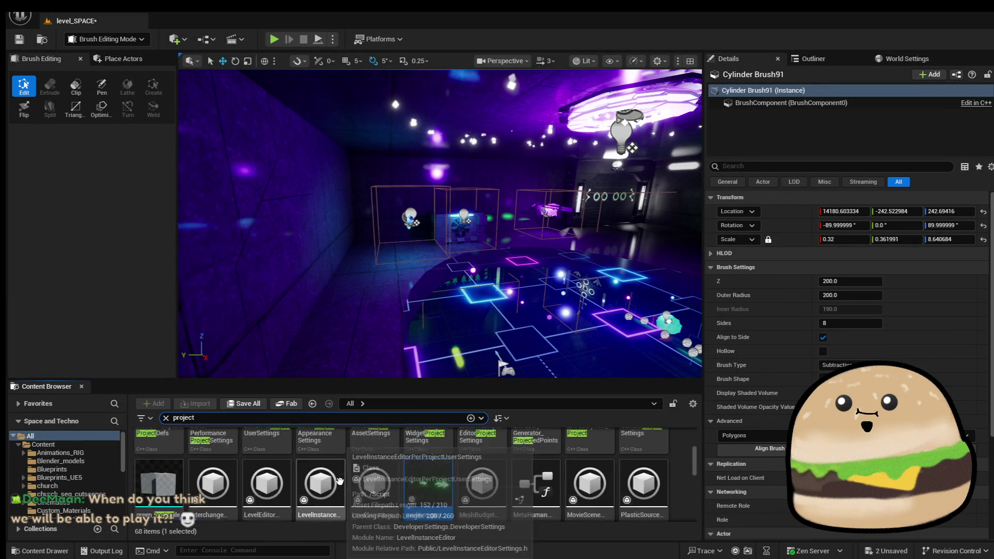
{"action": "double_click", "coordinate": [644, 497]}
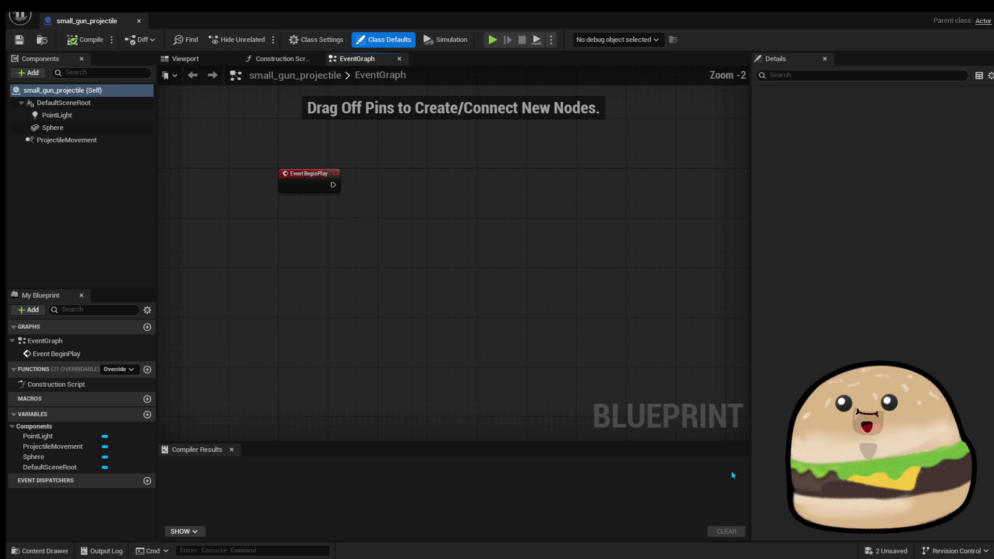
Set small_gun_projectile's PointLight to intensity 1500 and attenuation radius 500, compile, and close.
{"action": "left_click", "coordinate": [56, 115]}
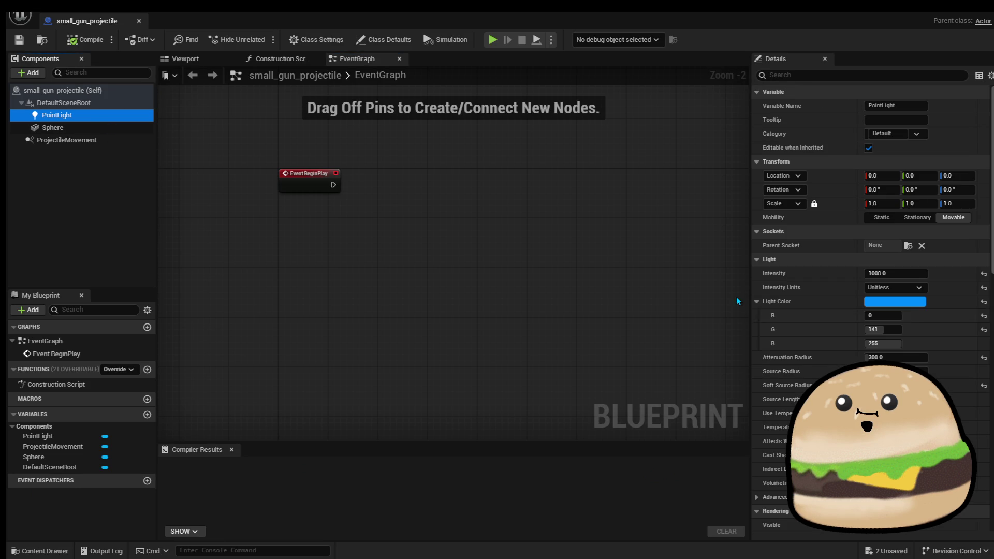
{"action": "left_click", "coordinate": [902, 273]}
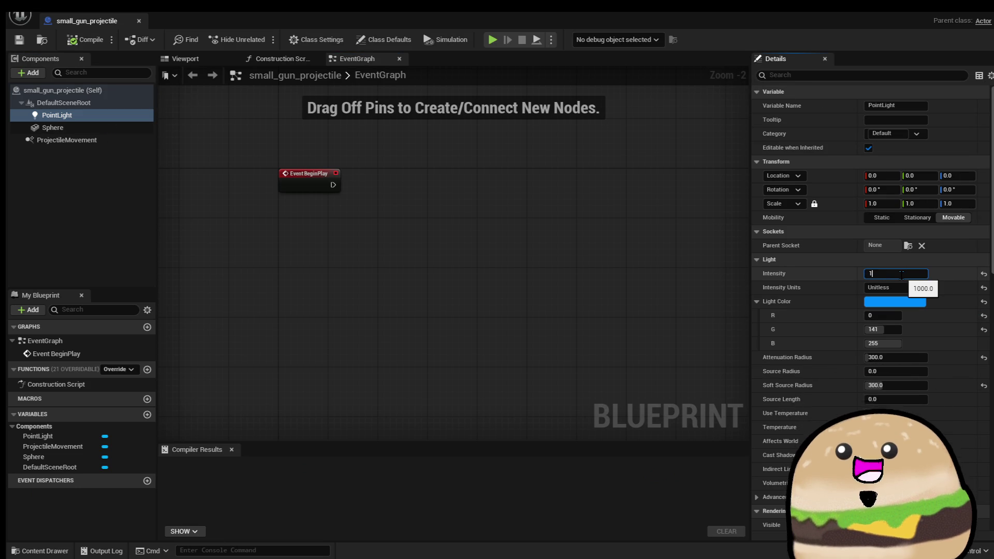
{"action": "type", "text": "500.0"}
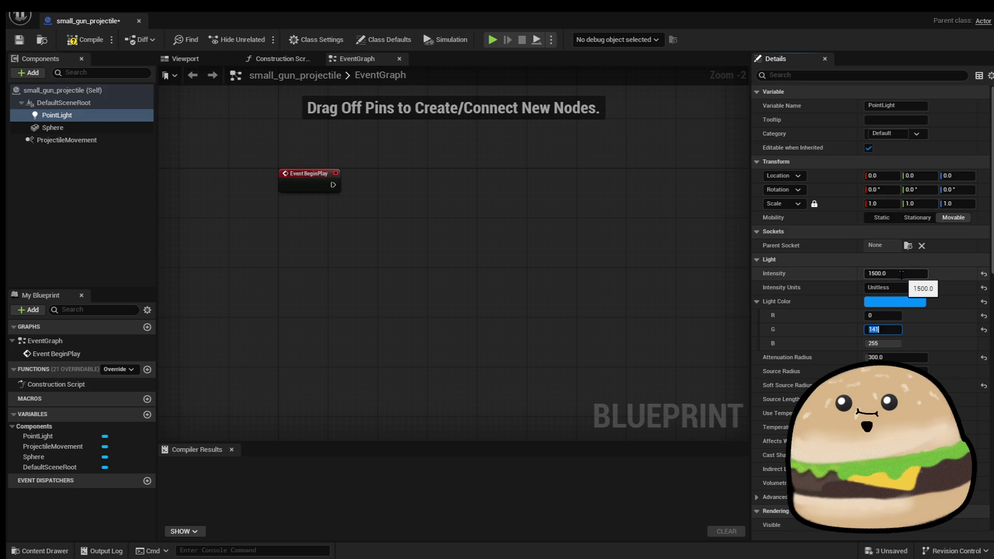
{"action": "key", "text": "Tab"}
{"action": "key", "text": "Tab"}
{"action": "key", "text": "Tab"}
{"action": "type", "text": "500"}
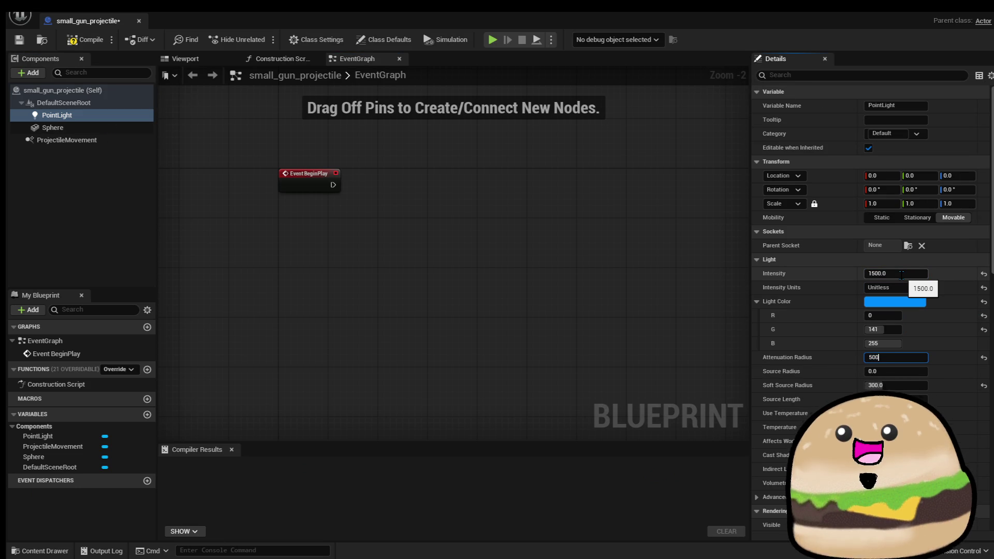
{"action": "key", "text": "Return"}
{"action": "left_click", "coordinate": [86, 39]}
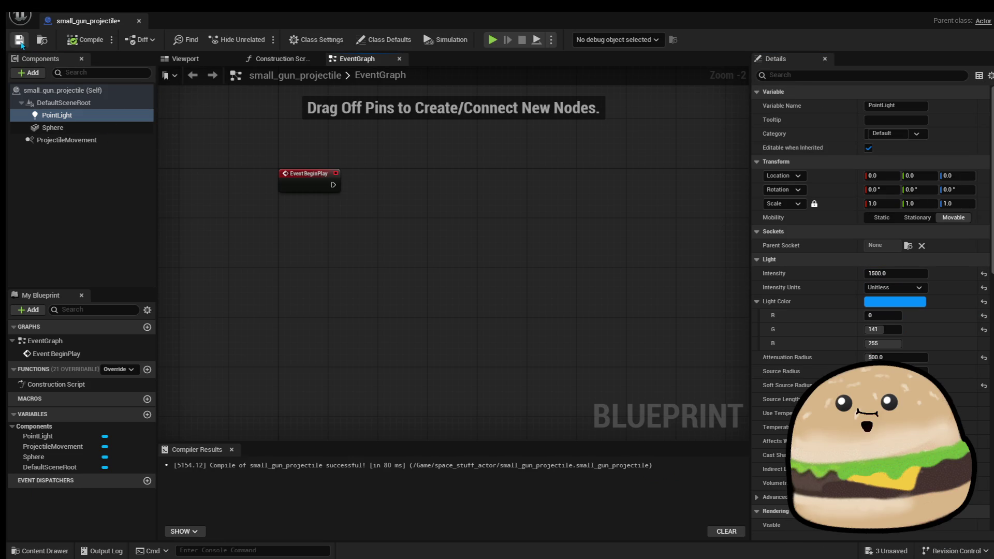
{"action": "left_click", "coordinate": [139, 20]}
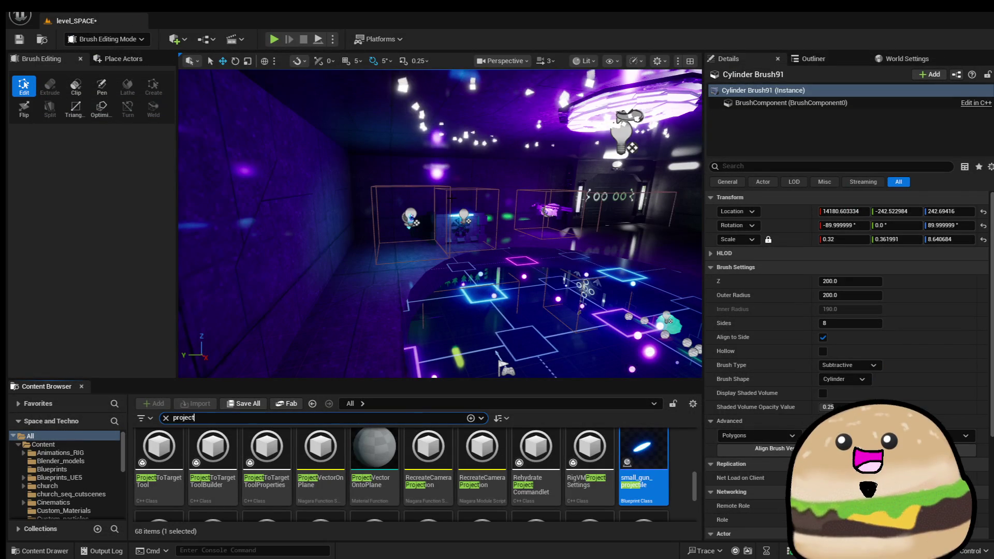
{"action": "scroll", "coordinate": [554, 452], "scroll_direction": "up", "scroll_amount": 5}
Set Big_Gun_Projectile's PointLight attenuation radius to 500, compile, save, and close.
{"action": "left_click", "coordinate": [154, 456]}
{"action": "double_click", "coordinate": [154, 456]}
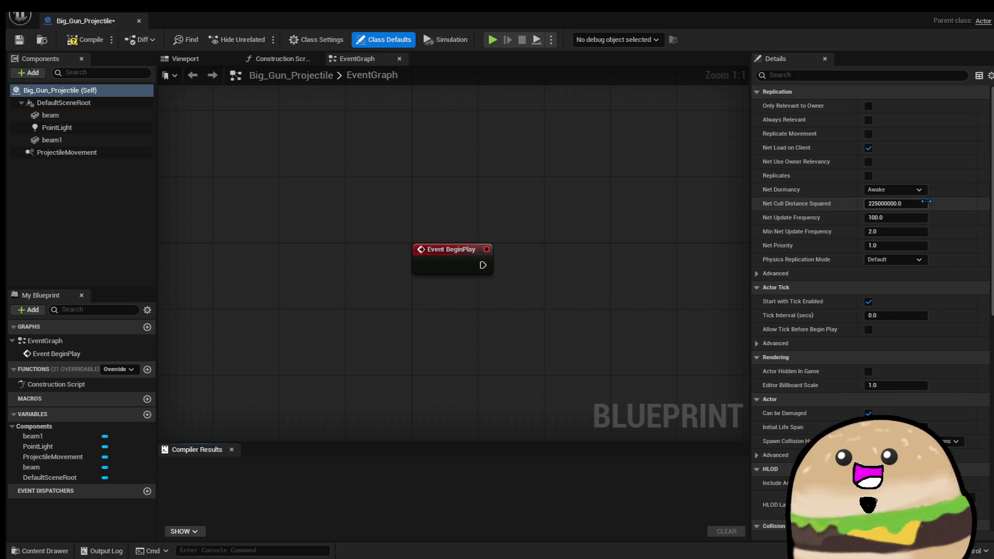
{"action": "left_click", "coordinate": [57, 128]}
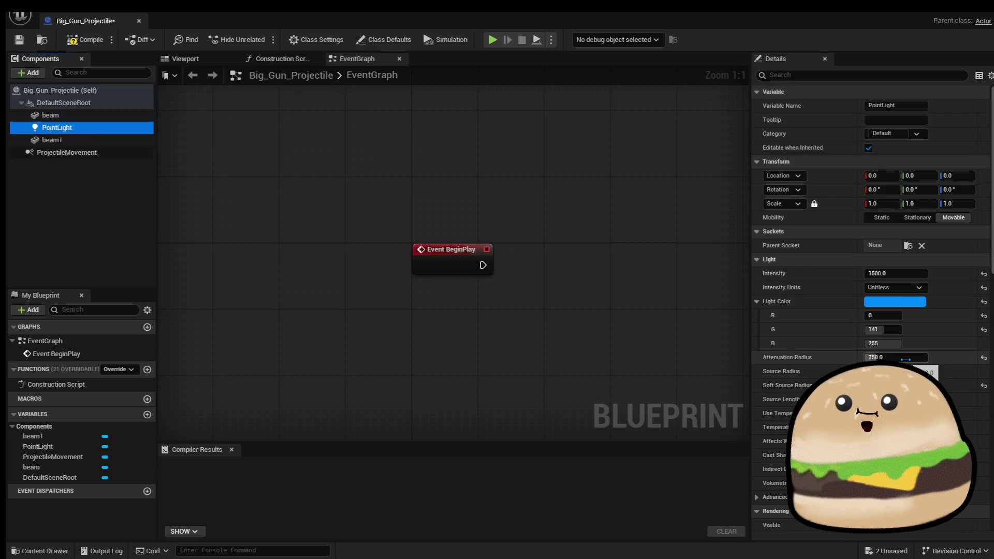
{"action": "type", "text": "500"}
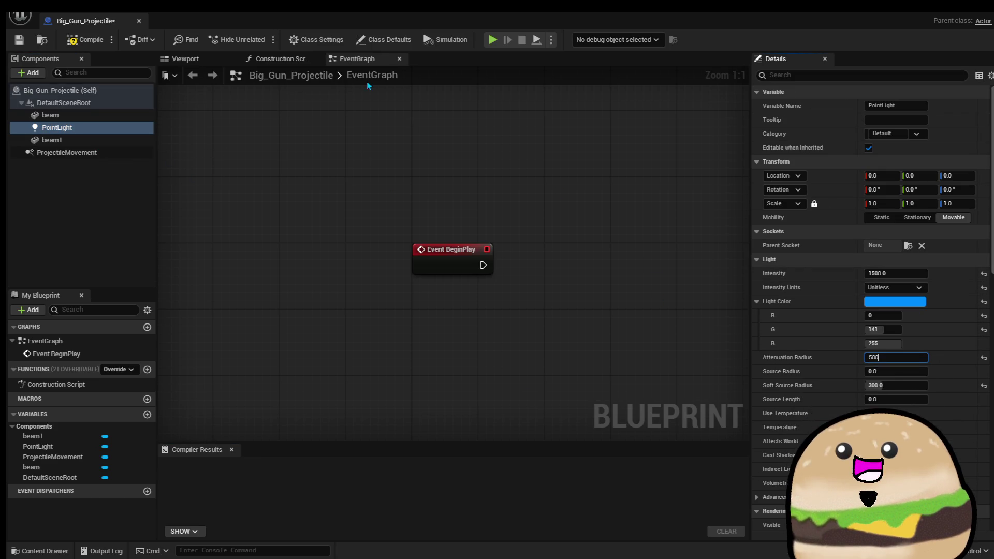
{"action": "left_click", "coordinate": [85, 39]}
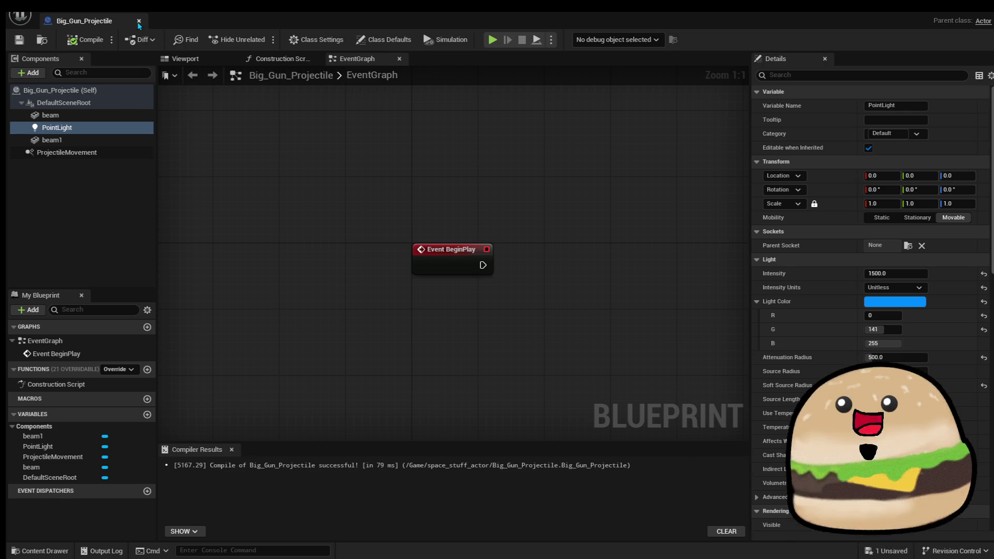
{"action": "left_click", "coordinate": [139, 20]}
{"action": "scroll", "coordinate": [433, 222], "scroll_direction": "up", "scroll_amount": 5}
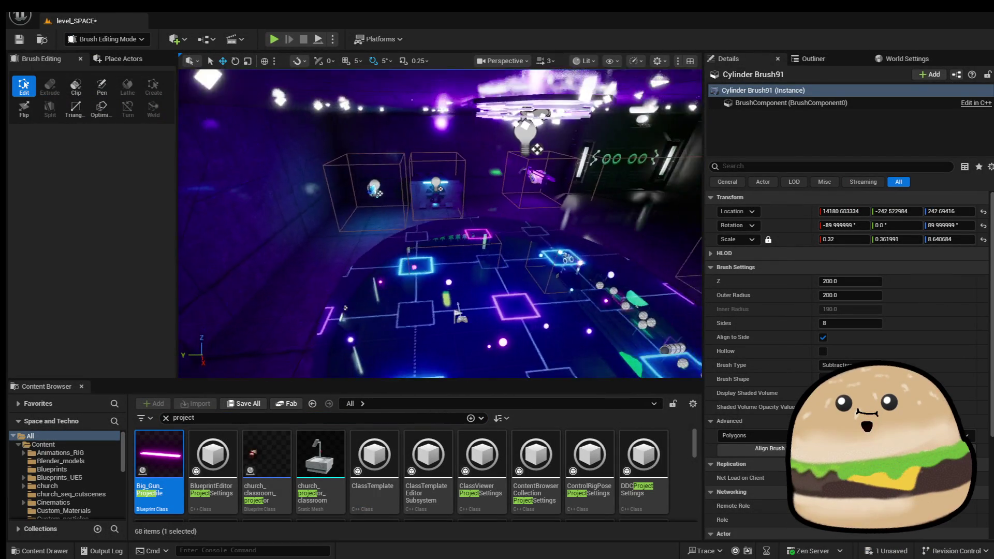
Exit fullscreen with Shift+F11, check the notification panel, and reopen Big_Gun_Projectile.
{"action": "mouse_move", "coordinate": [409, 311]}
{"action": "left_mouse_down"}
{"action": "mouse_move", "coordinate": [414, 352]}
{"action": "mouse_move", "coordinate": [505, 400]}
{"action": "left_mouse_up"}
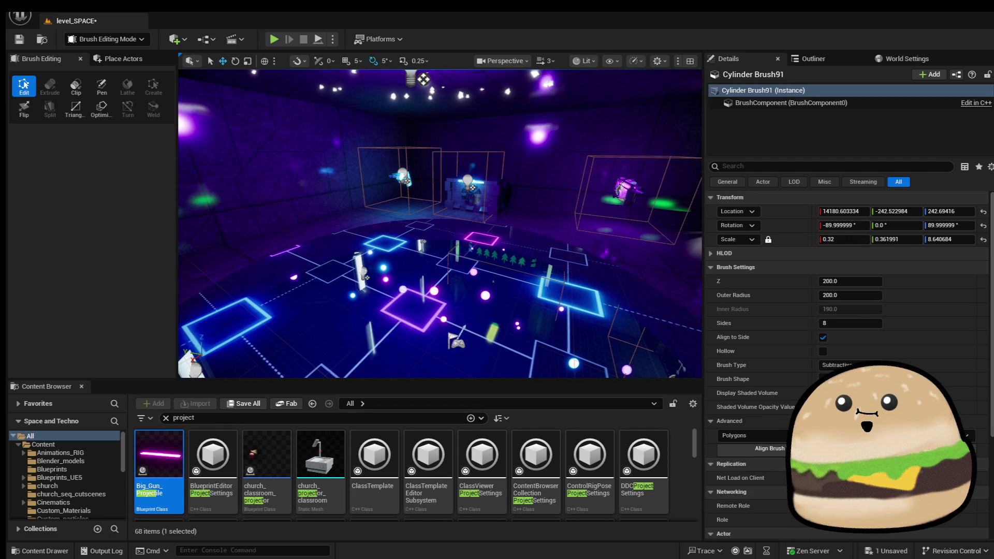
{"action": "key", "text": "shift+F11"}
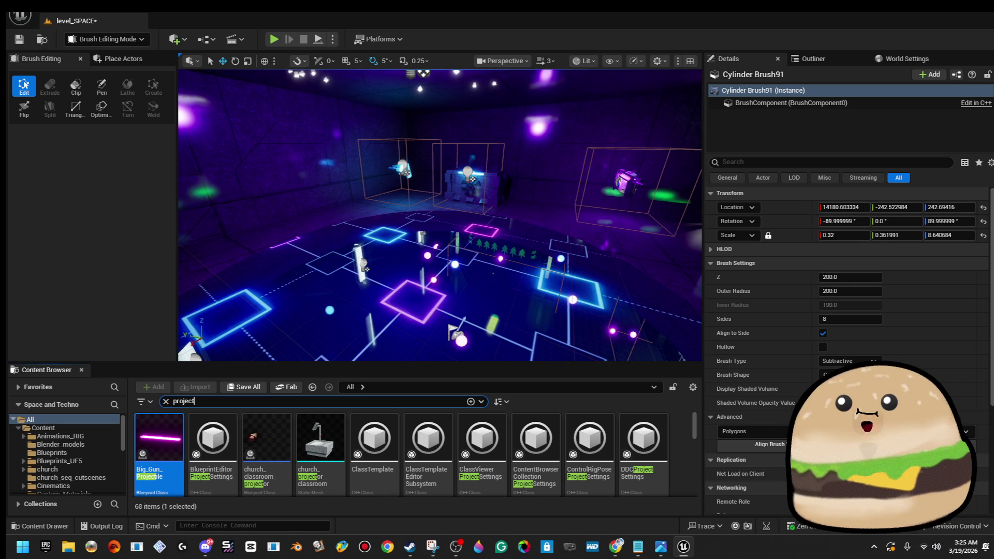
{"action": "left_click", "coordinate": [966, 543]}
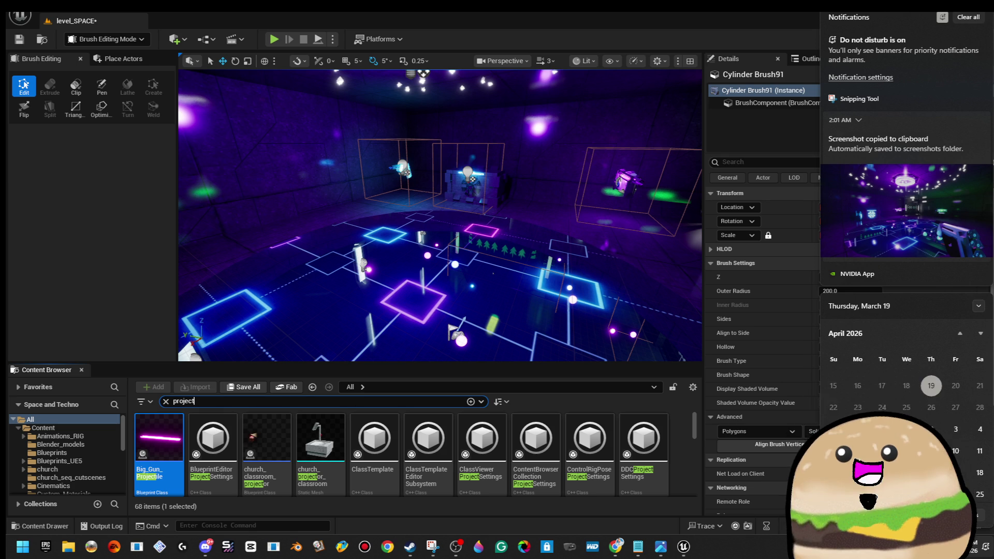
{"action": "left_click_drag", "start_coordinate": [440, 259], "coordinate": [429, 176]}
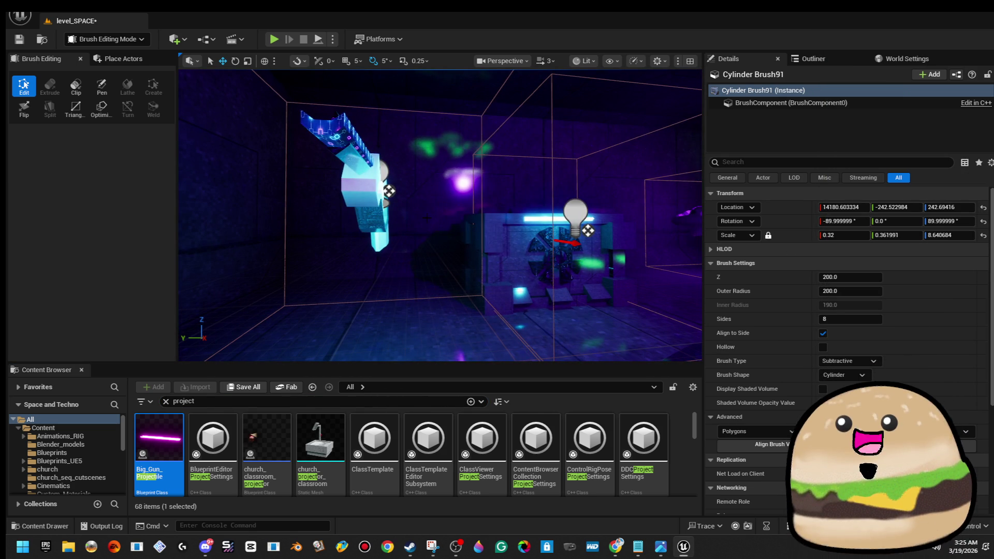
{"action": "right_click", "coordinate": [412, 207]}
{"action": "double_click", "coordinate": [173, 443]}
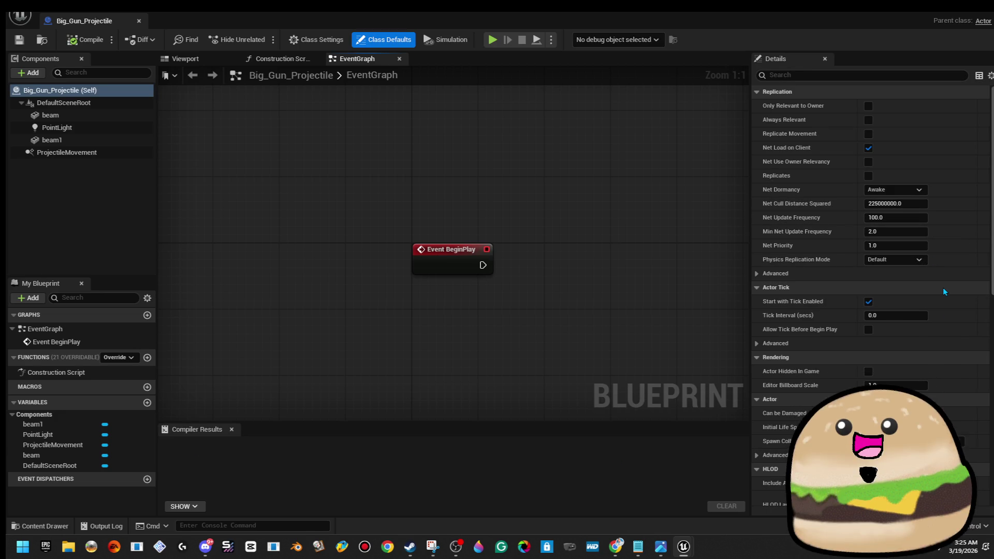
Set ProjectileMovement Initial Speed and Max Speed to 10000, save, and close the blueprint.
{"action": "scroll", "coordinate": [936, 321], "scroll_direction": "down", "scroll_amount": 8}
{"action": "scroll", "coordinate": [869, 258], "scroll_direction": "down", "scroll_amount": 3}
{"action": "left_click", "coordinate": [92, 154]}
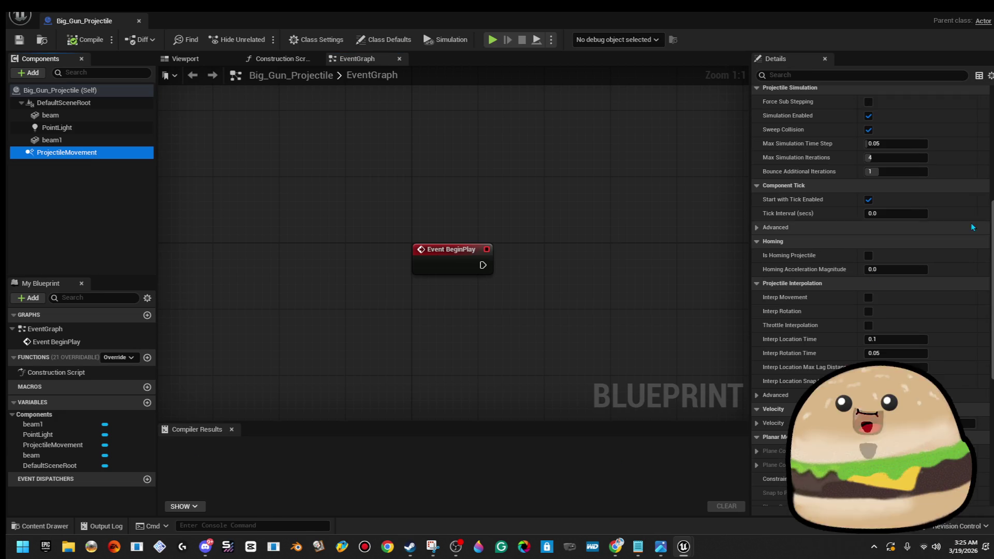
{"action": "scroll", "coordinate": [930, 176], "scroll_direction": "up", "scroll_amount": 5}
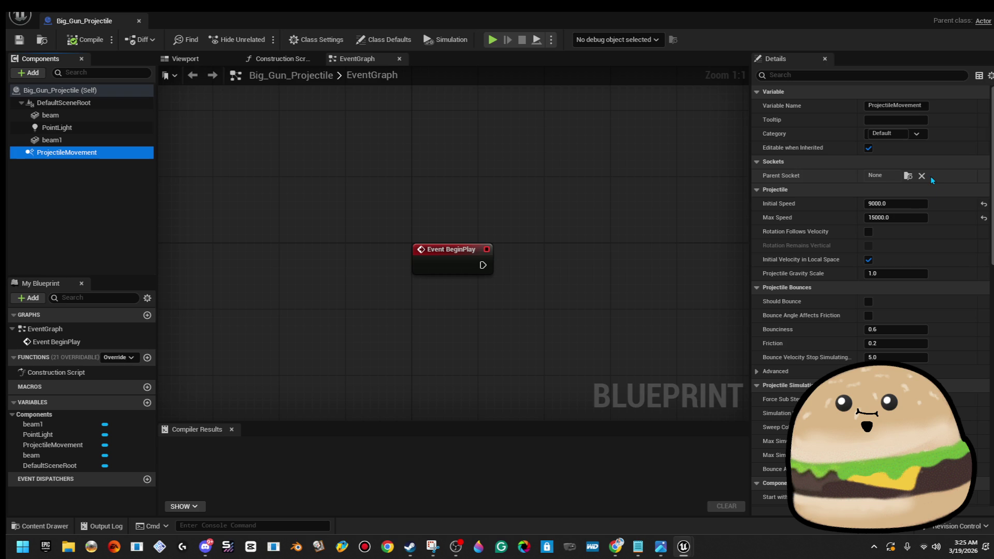
{"action": "left_click", "coordinate": [914, 203]}
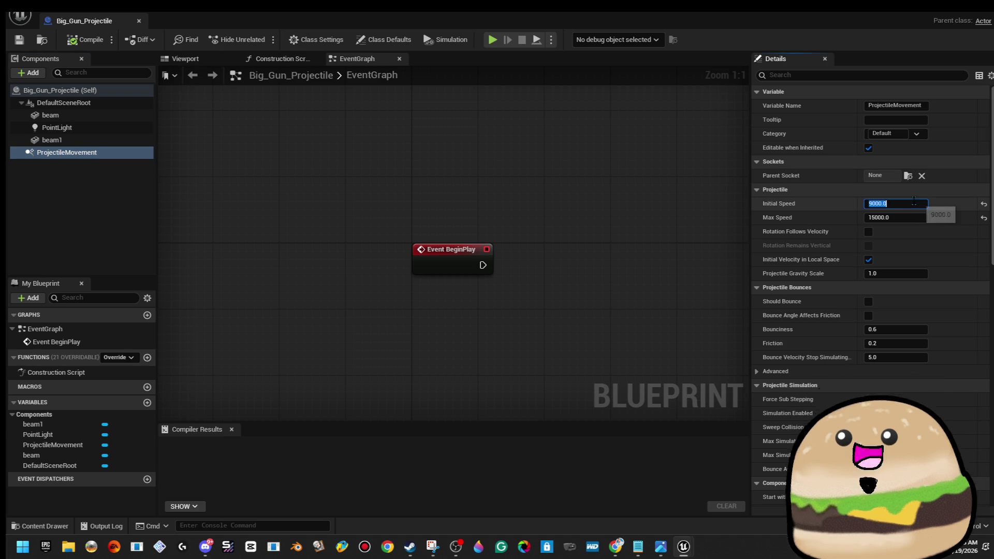
{"action": "type", "text": "10000"}
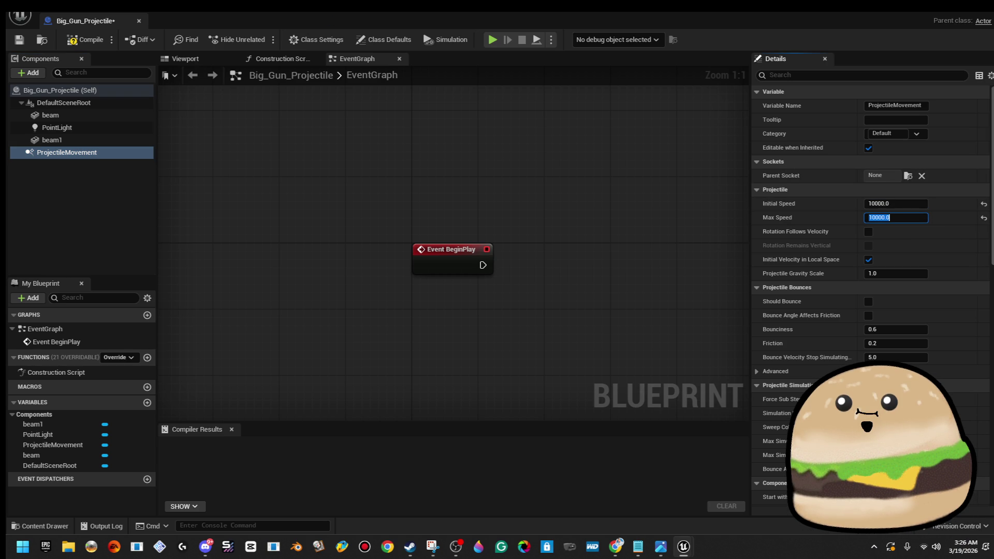
{"action": "key", "text": "ctrl+s"}
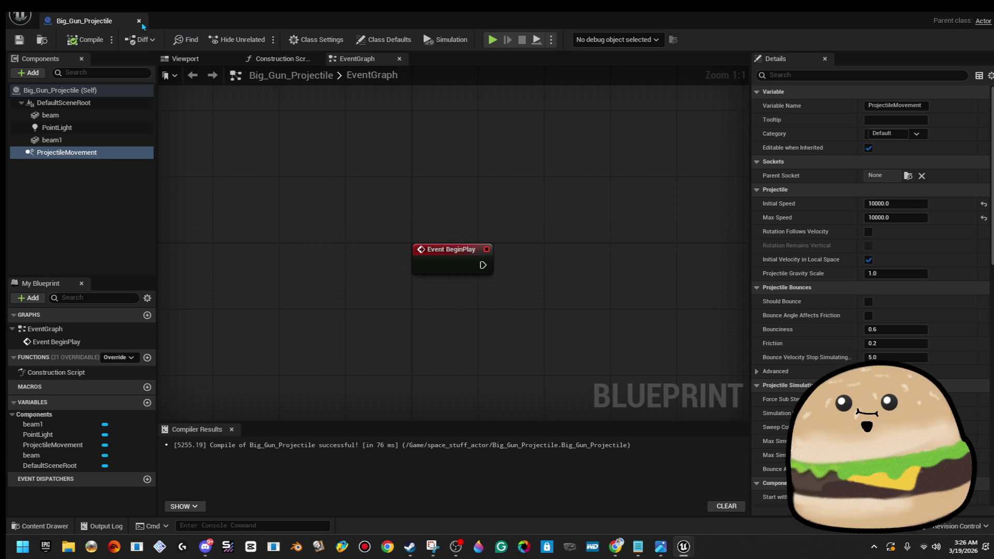
{"action": "left_click", "coordinate": [139, 21]}
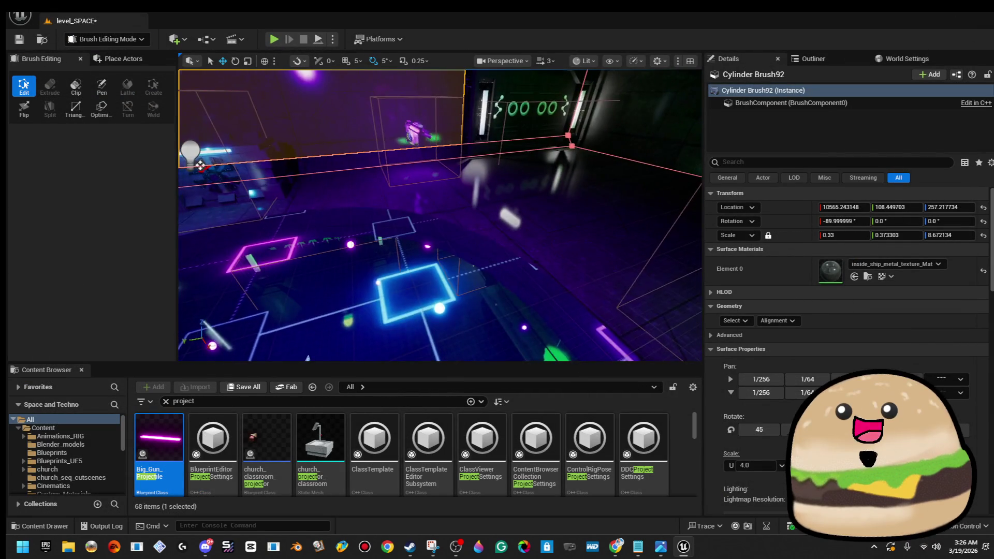
Play-test the level from a spot in the room, then reopen Big_Gun_Projectile for editing.
{"action": "right_click", "coordinate": [585, 155]}
{"action": "left_click", "coordinate": [636, 485]}
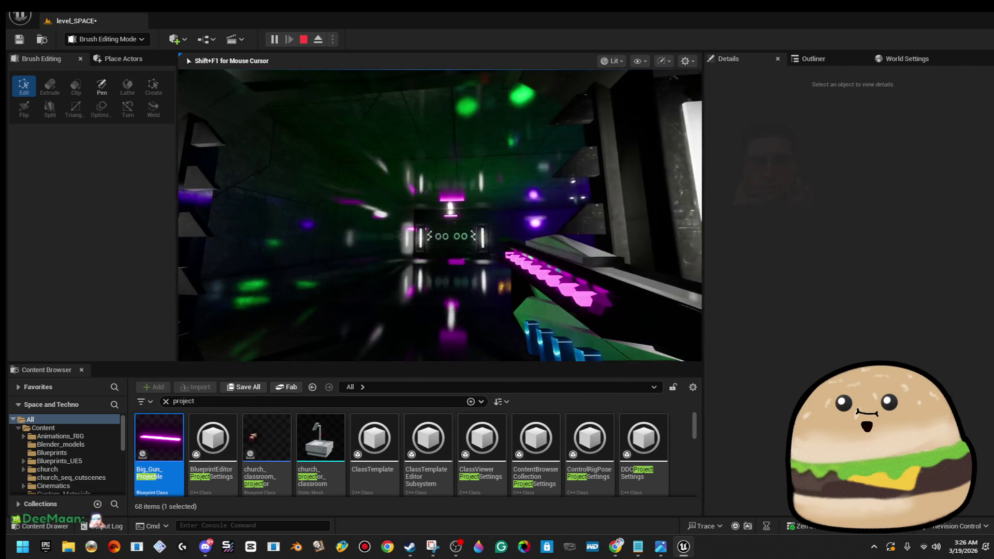
{"action": "key", "text": "Escape"}
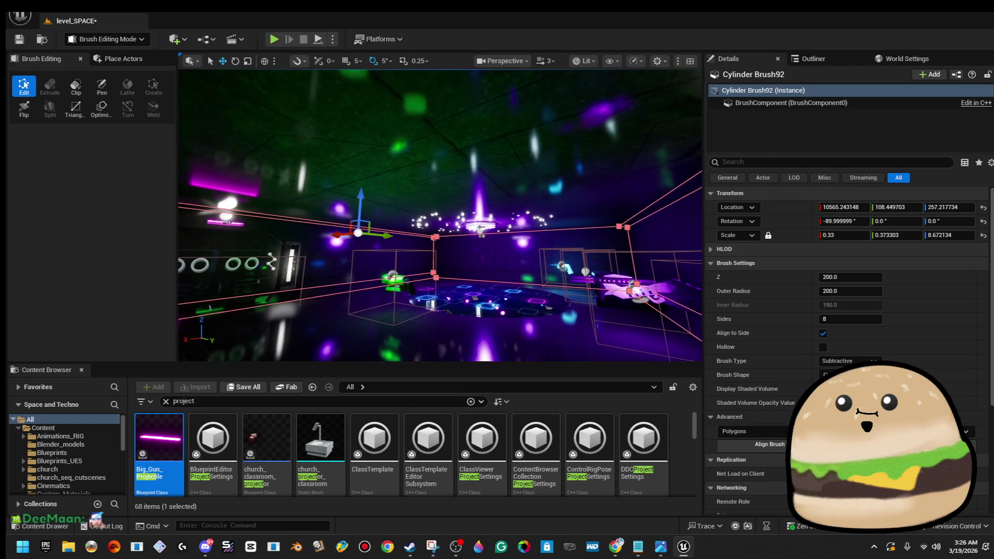
{"action": "double_click", "coordinate": [155, 429]}
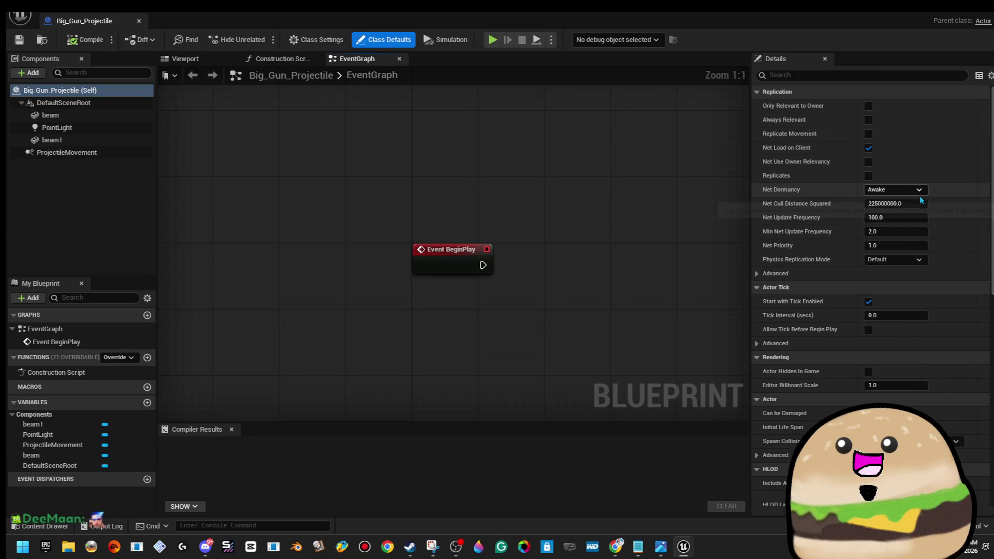
Set Big_Gun_Projectile's ProjectileMovement Initial Speed and Max Speed to 20000, then close its editor.
{"action": "scroll", "coordinate": [899, 286], "scroll_direction": "down", "scroll_amount": 5}
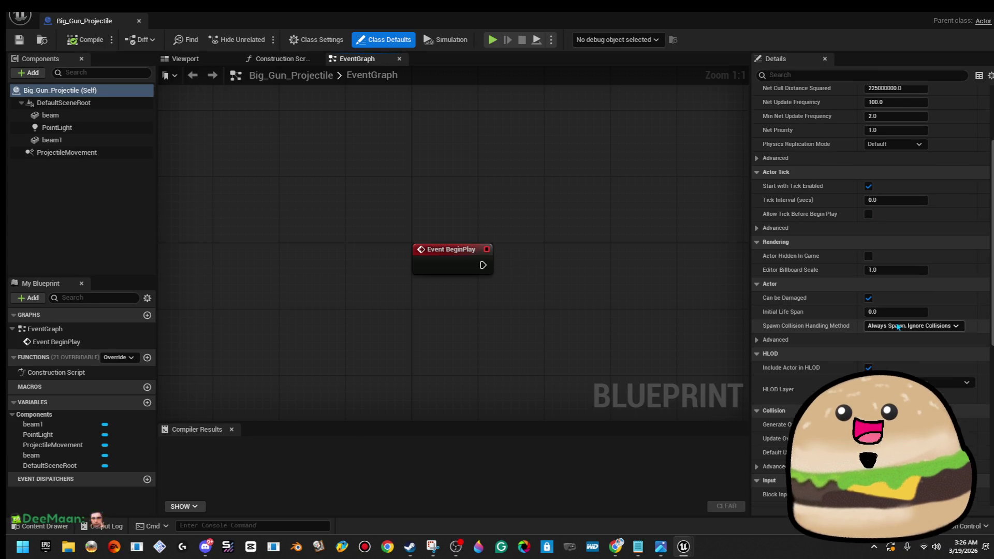
{"action": "left_click", "coordinate": [97, 154]}
{"action": "scroll", "coordinate": [920, 109], "scroll_direction": "up", "scroll_amount": 5}
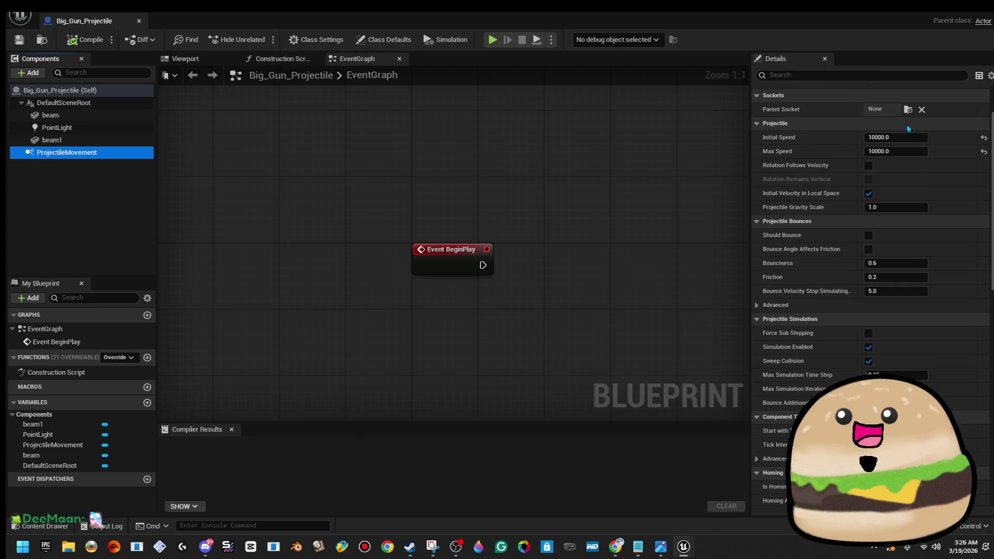
{"action": "left_click_drag", "start_coordinate": [904, 138], "coordinate": [900, 138]}
{"action": "type", "text": "20000"}
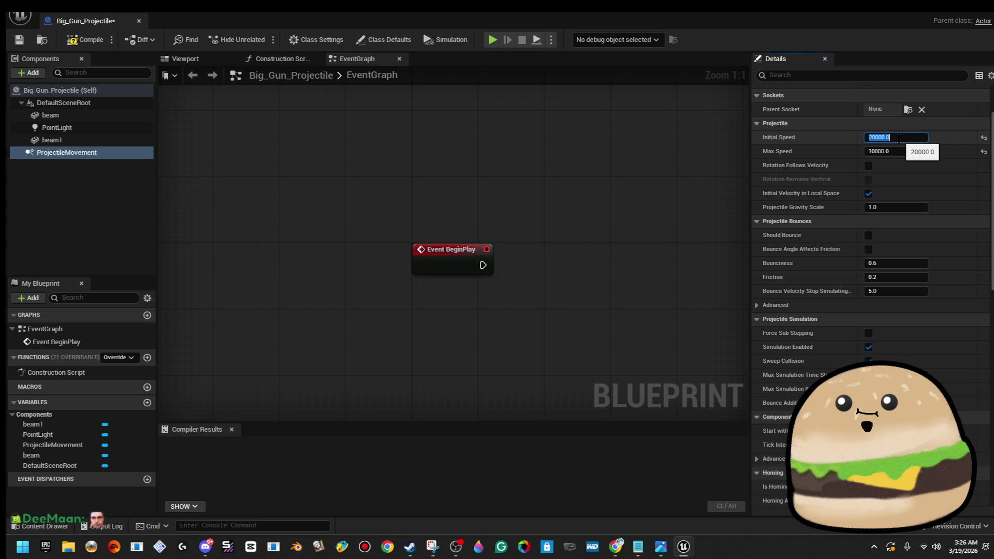
{"action": "right_click", "coordinate": [900, 139]}
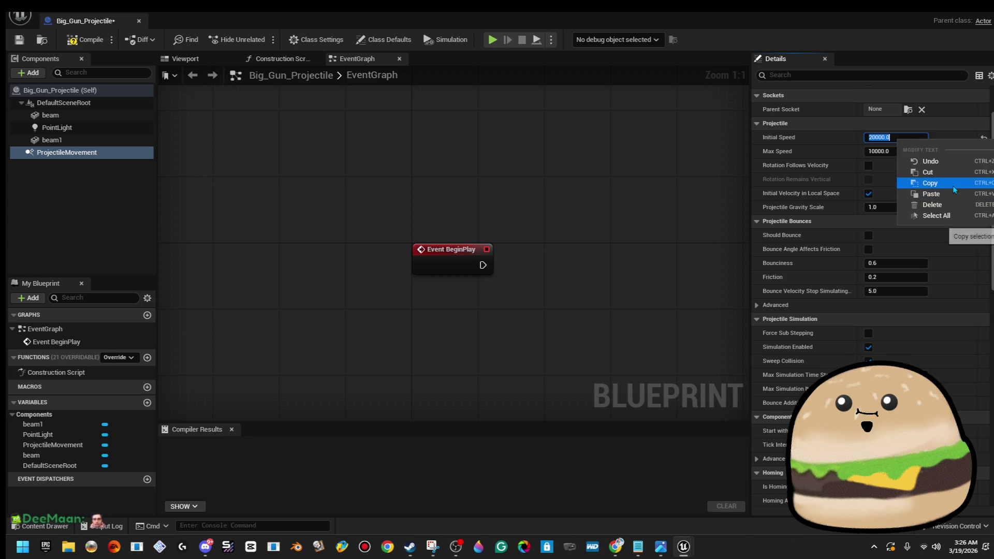
{"action": "left_click", "coordinate": [929, 183]}
{"action": "left_click", "coordinate": [893, 152]}
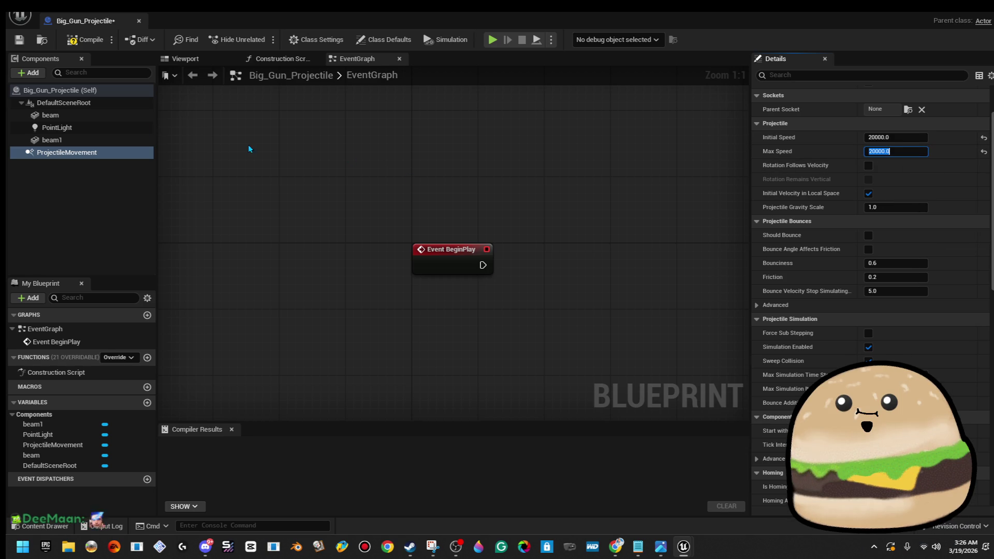
{"action": "left_click", "coordinate": [138, 21]}
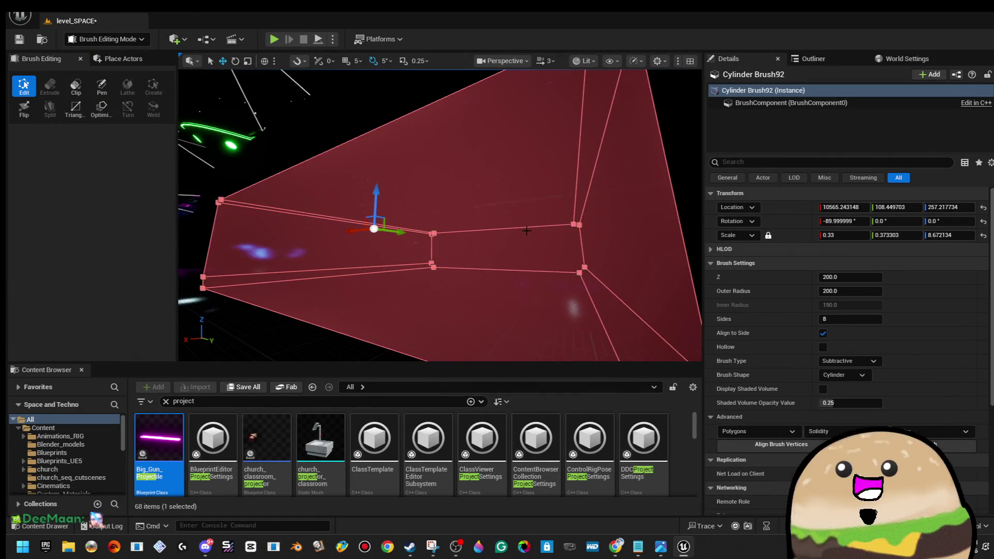
Set medium_gun_project_ile's ProjectileMovement speeds to 20000 and close its editor.
{"action": "scroll", "coordinate": [523, 223], "scroll_direction": "down", "scroll_amount": 5}
{"action": "scroll", "coordinate": [572, 421], "scroll_direction": "down", "scroll_amount": 3}
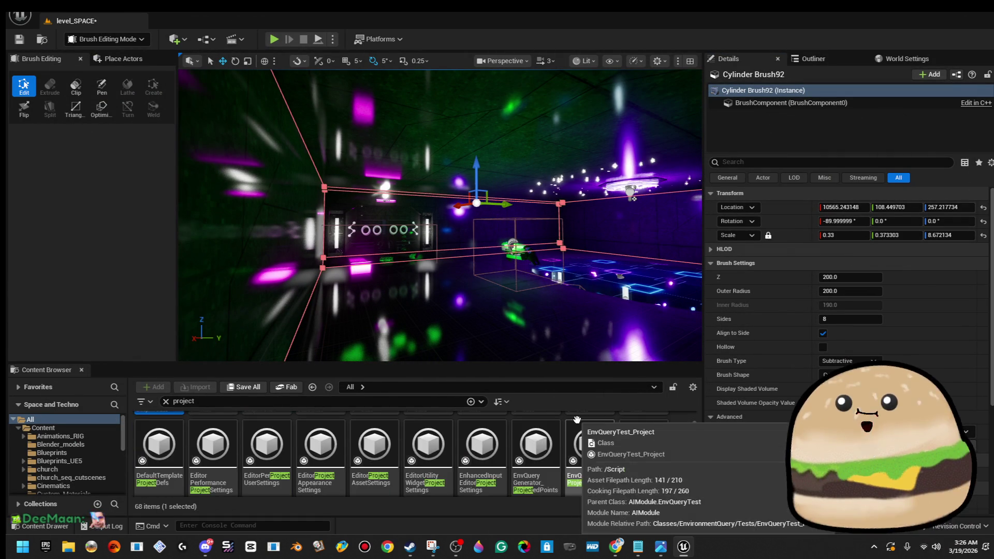
{"action": "scroll", "coordinate": [572, 421], "scroll_direction": "down", "scroll_amount": 3}
{"action": "double_click", "coordinate": [452, 447]}
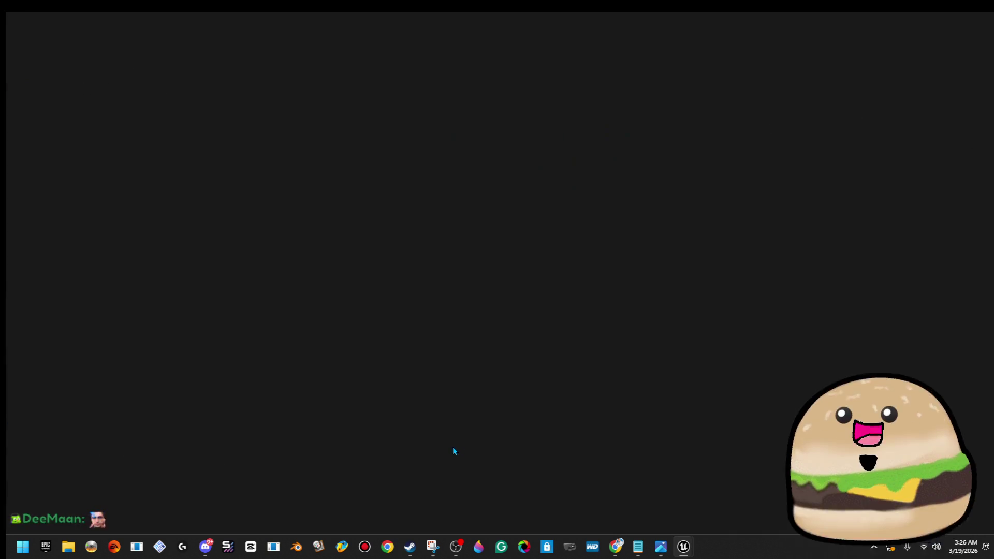
{"action": "left_click", "coordinate": [67, 202]}
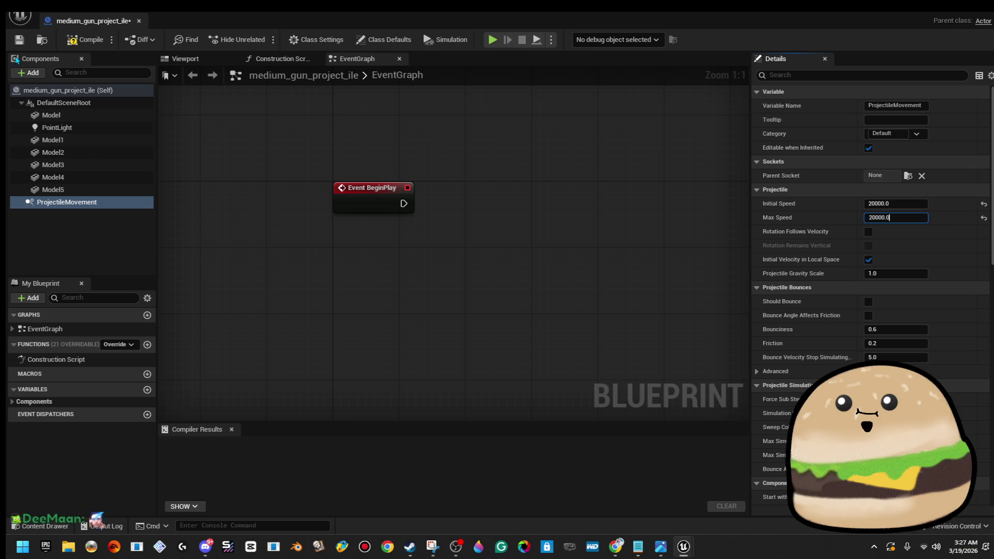
{"action": "left_click", "coordinate": [138, 21]}
Open small_gun_projectile and edit its ProjectileMovement speeds to 20000.
{"action": "scroll", "coordinate": [503, 444], "scroll_direction": "down", "scroll_amount": 3}
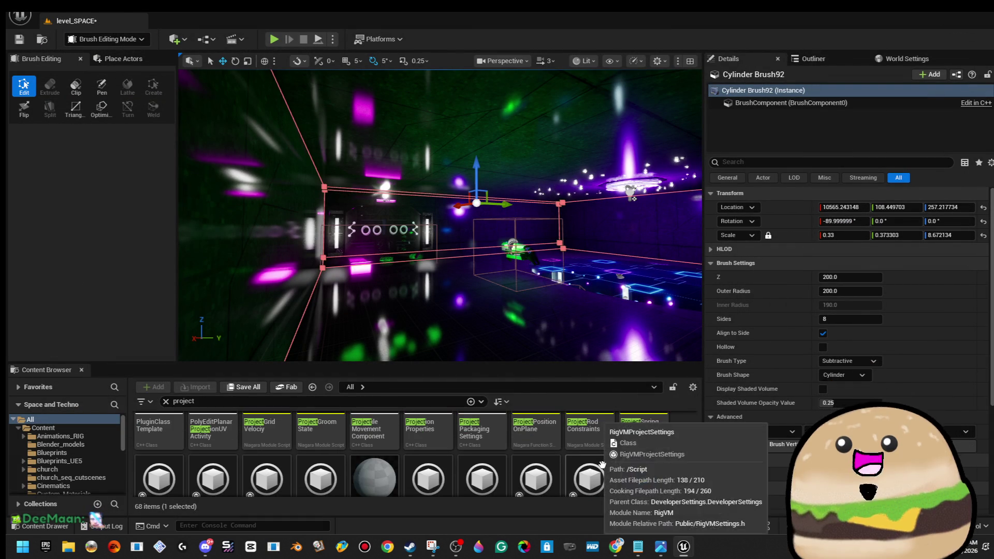
{"action": "double_click", "coordinate": [632, 469]}
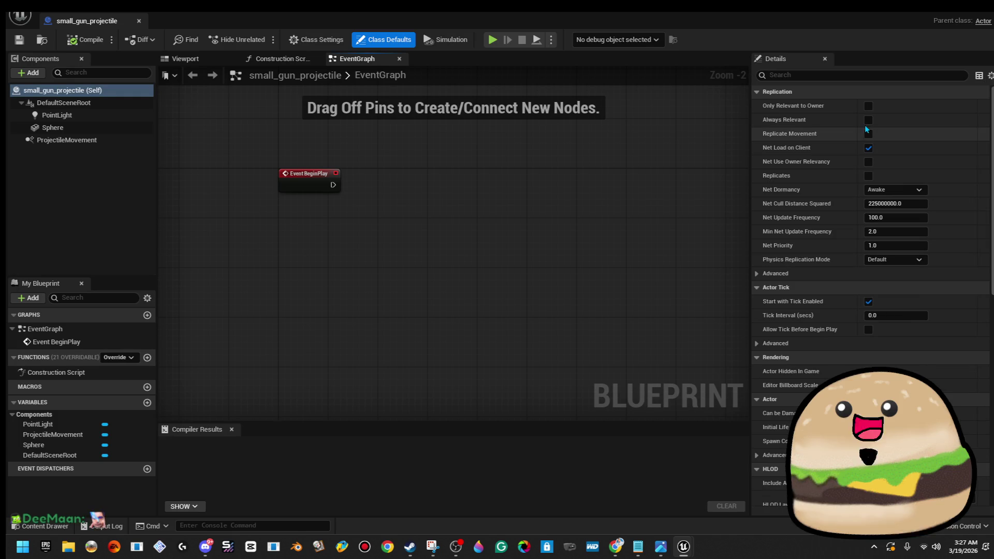
{"action": "left_click", "coordinate": [102, 140]}
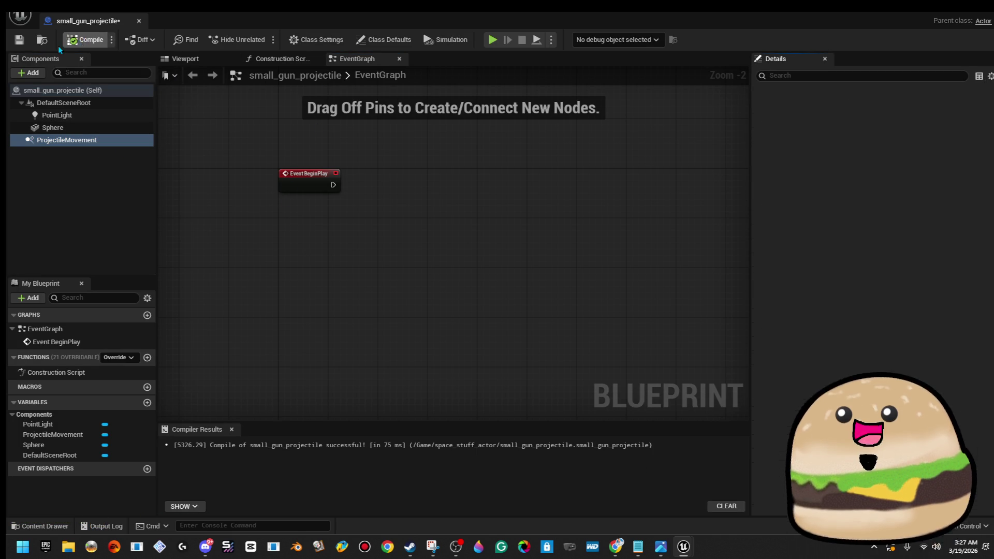
Close the small projectile editor and play-test from a floor spot, walking forward before stopping.
{"action": "left_click", "coordinate": [140, 21]}
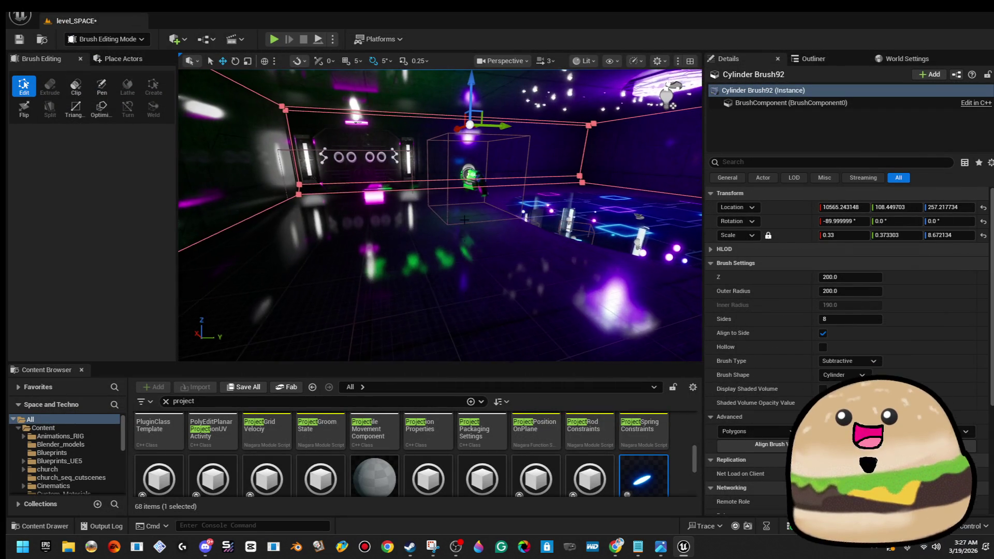
{"action": "right_click", "coordinate": [455, 190]}
{"action": "mouse_move", "coordinate": [606, 527]}
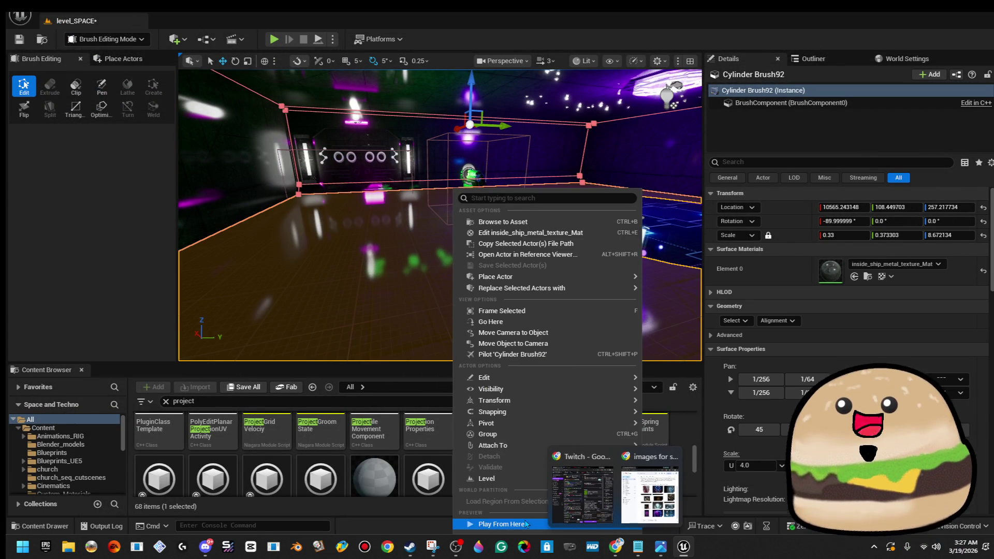
{"action": "left_click", "coordinate": [526, 524]}
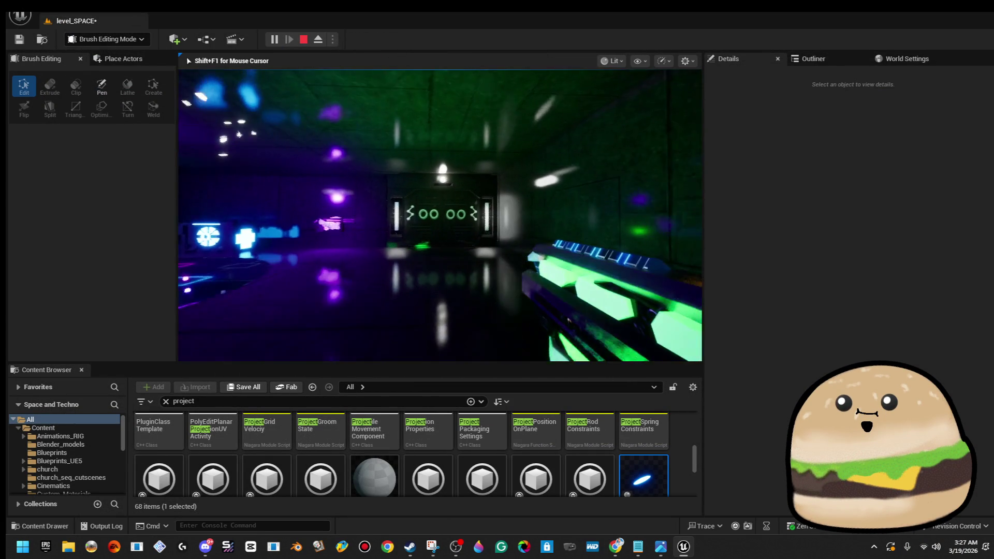
{"action": "key", "text": "w"}
{"action": "key", "text": "w"}
{"action": "key", "text": "w"}
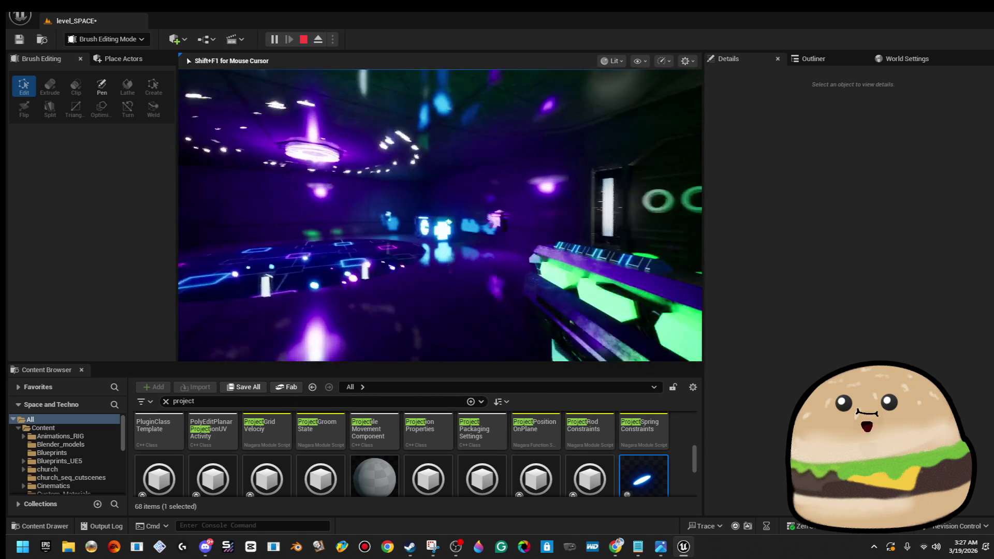
{"action": "key", "text": "Escape"}
Set small_gun_projectile's Initial Speed and Max Speed to 10000 and close its editor.
{"action": "double_click", "coordinate": [644, 476]}
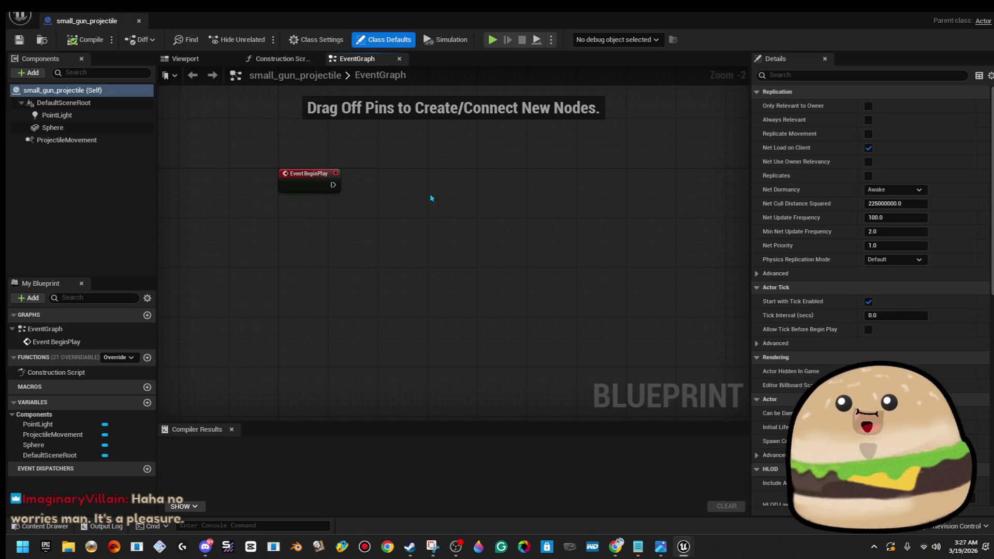
{"action": "left_click", "coordinate": [66, 140]}
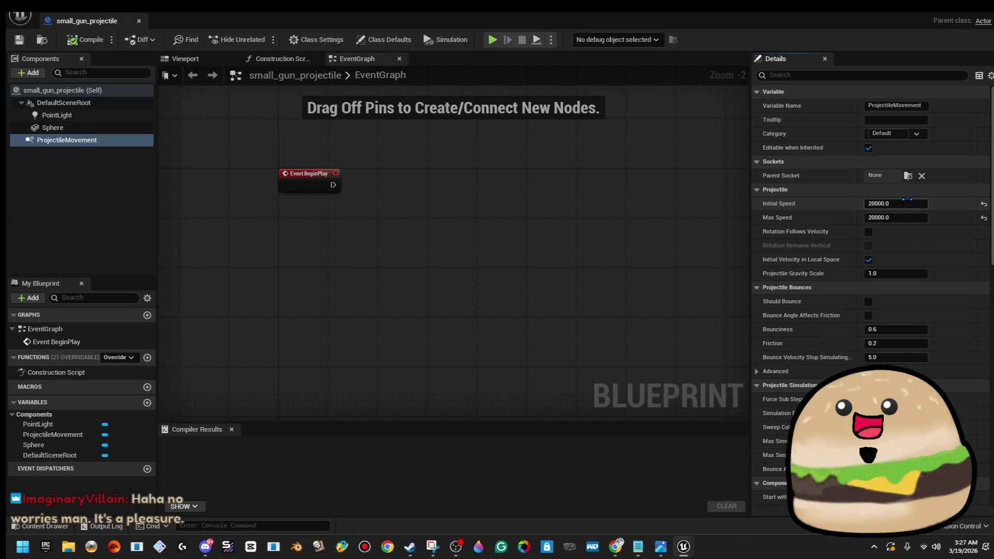
{"action": "left_click", "coordinate": [907, 199]}
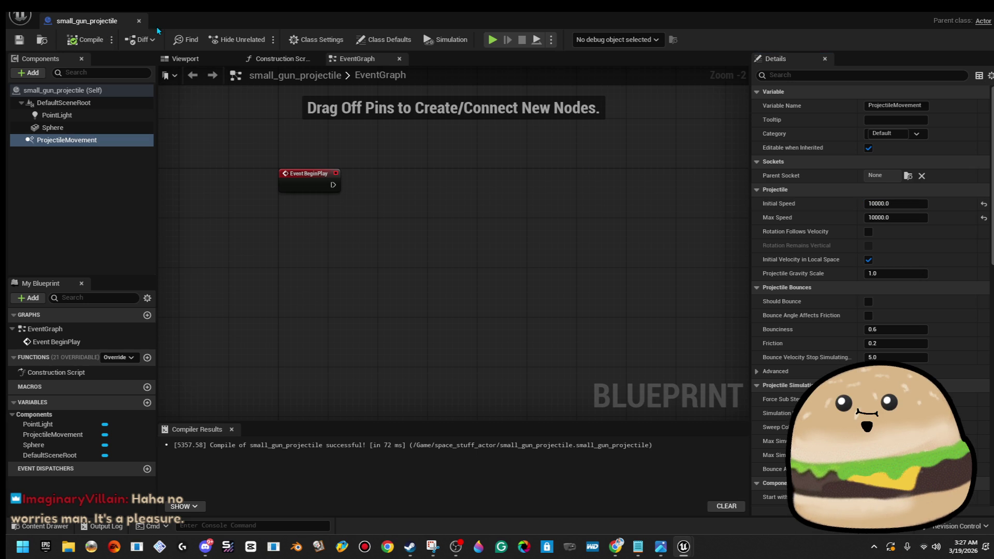
{"action": "left_click", "coordinate": [140, 22]}
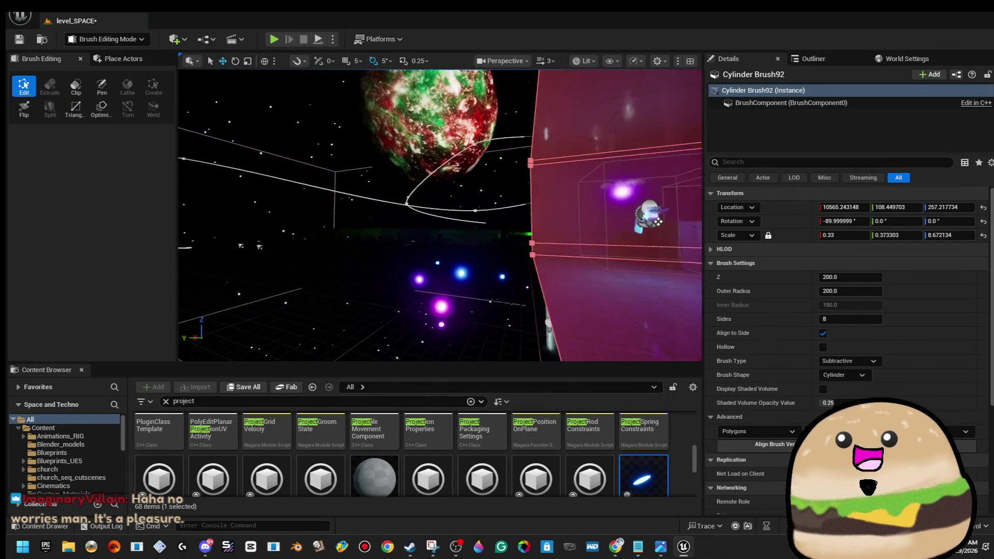
{"action": "right_click", "coordinate": [407, 202]}
{"action": "key", "text": "Escape"}
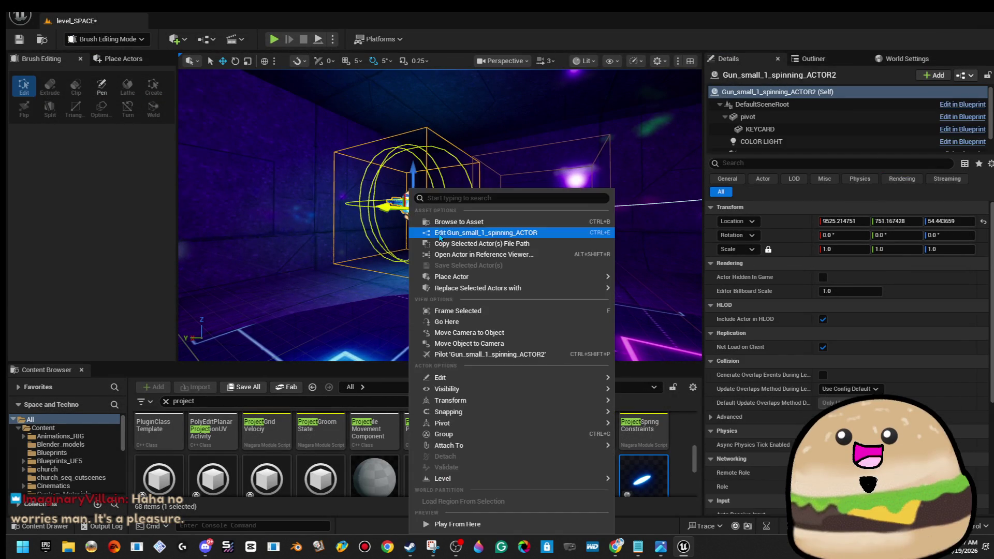
{"action": "key", "text": "ctrl+e"}
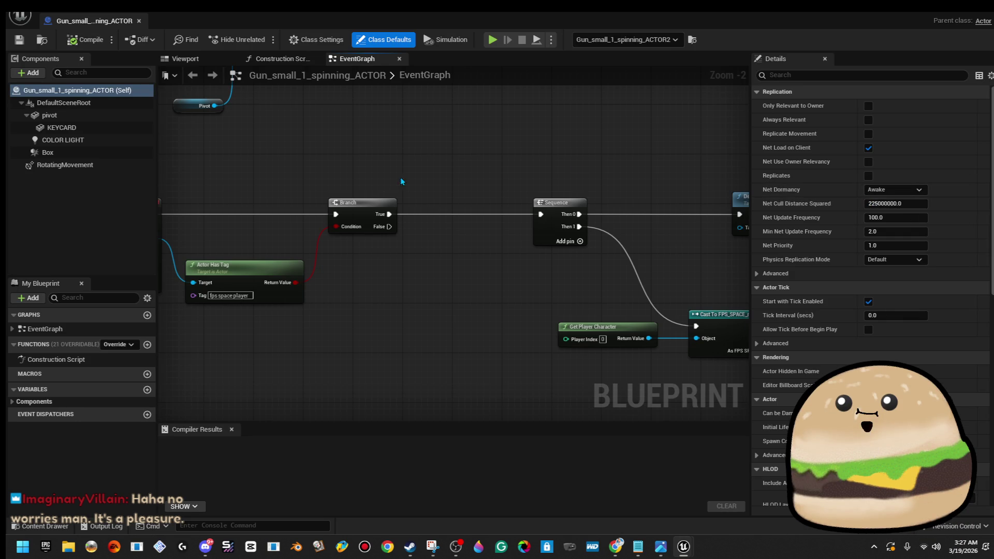
{"action": "left_click", "coordinate": [95, 166]}
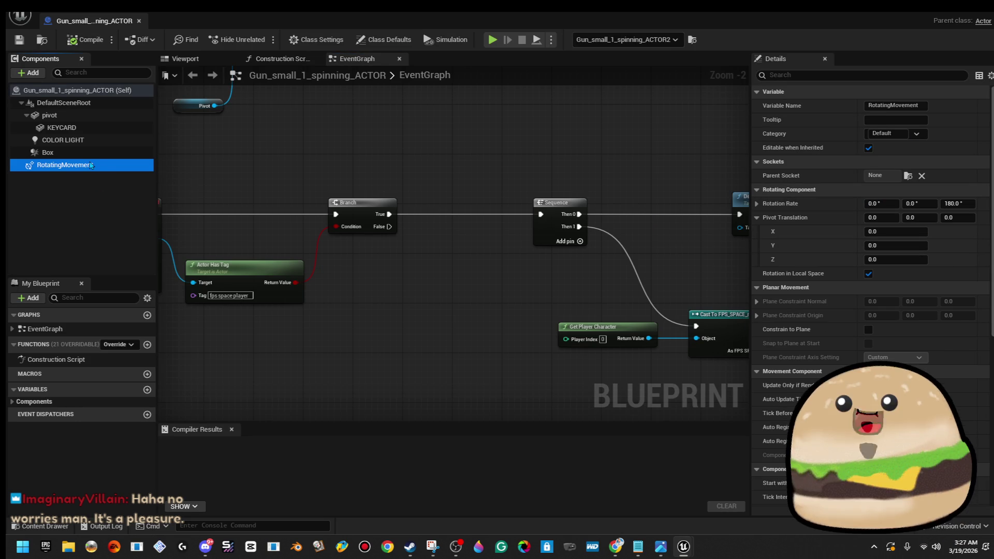
{"action": "scroll", "coordinate": [948, 248], "scroll_direction": "down", "scroll_amount": 3}
{"action": "scroll", "coordinate": [943, 263], "scroll_direction": "up", "scroll_amount": 3}
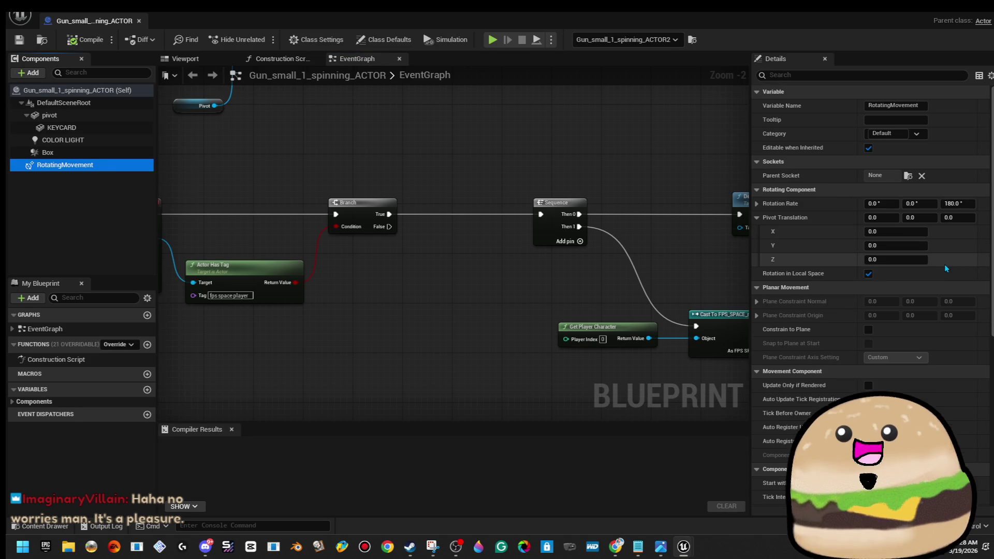
{"action": "scroll", "coordinate": [926, 226], "scroll_direction": "down", "scroll_amount": 5}
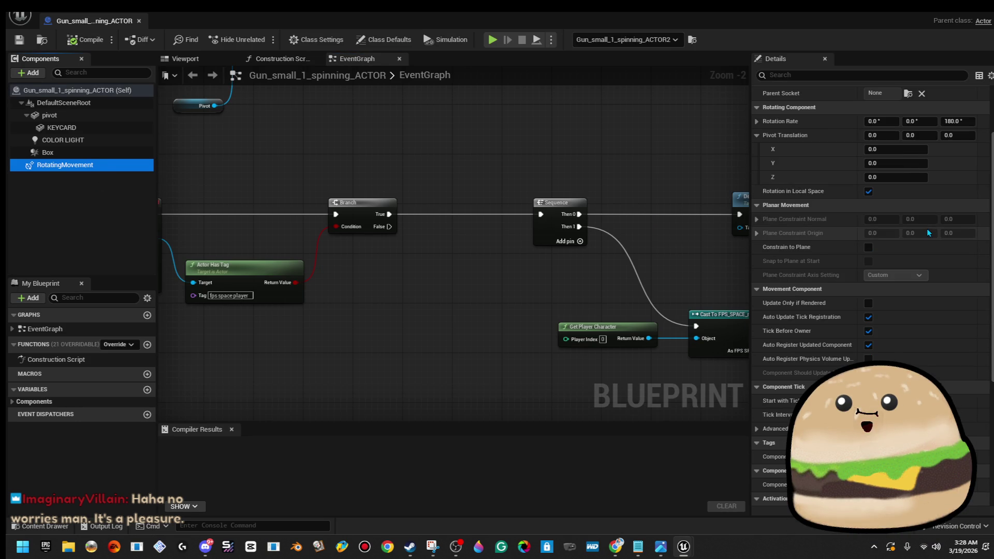
{"action": "scroll", "coordinate": [933, 241], "scroll_direction": "up", "scroll_amount": 5}
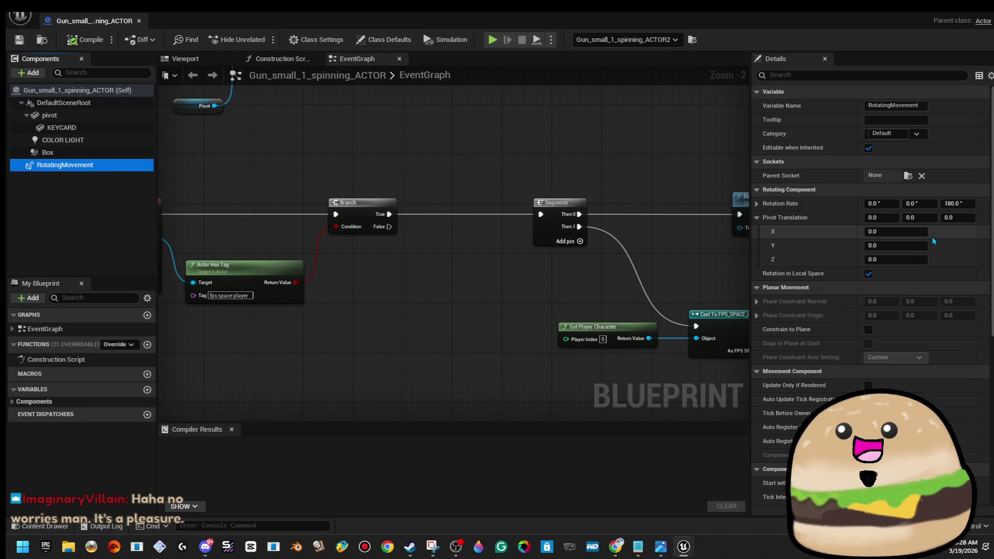
{"action": "left_click", "coordinate": [113, 153]}
{"action": "left_click", "coordinate": [113, 164]}
{"action": "left_click", "coordinate": [140, 22]}
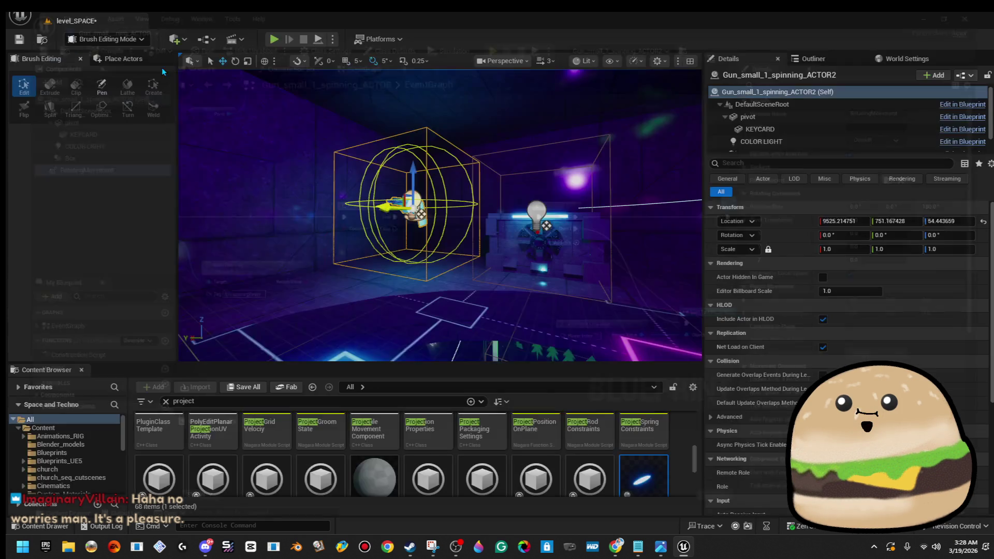
Compile small_gun_projectile's movement changes, close it, and move the view toward the spinning gun.
{"action": "double_click", "coordinate": [627, 461]}
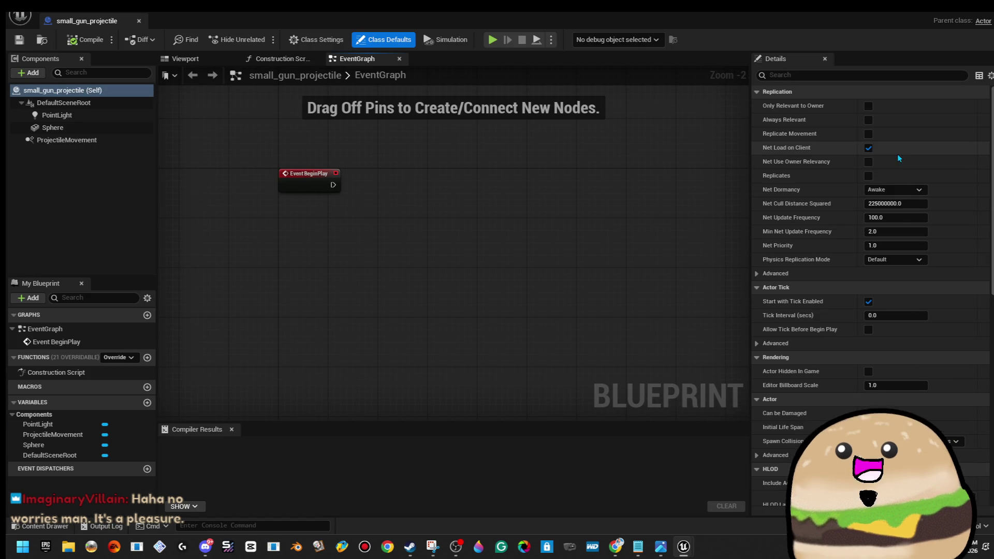
{"action": "left_click", "coordinate": [84, 142]}
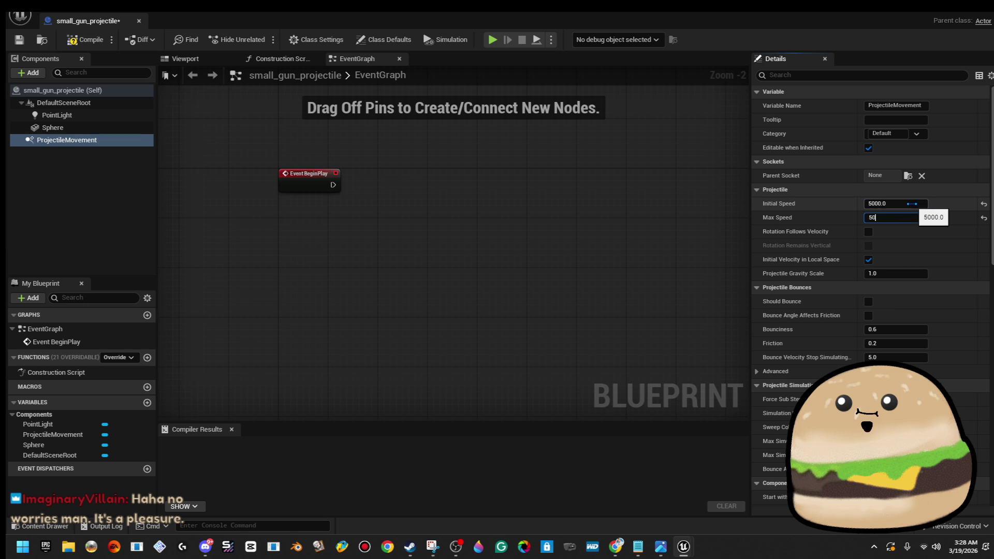
{"action": "left_click", "coordinate": [90, 41]}
{"action": "left_click", "coordinate": [140, 21]}
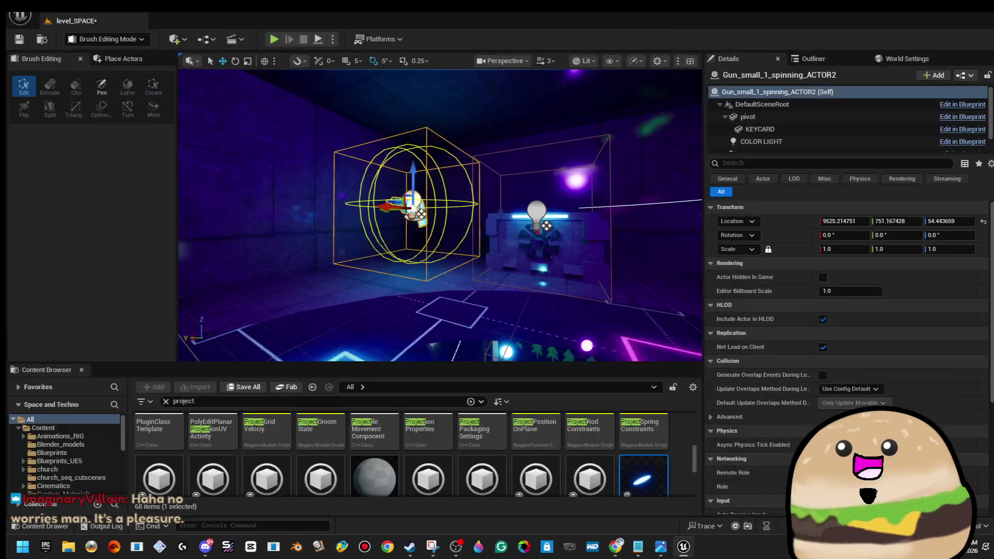
{"action": "left_click_drag", "start_coordinate": [284, 137], "coordinate": [321, 129]}
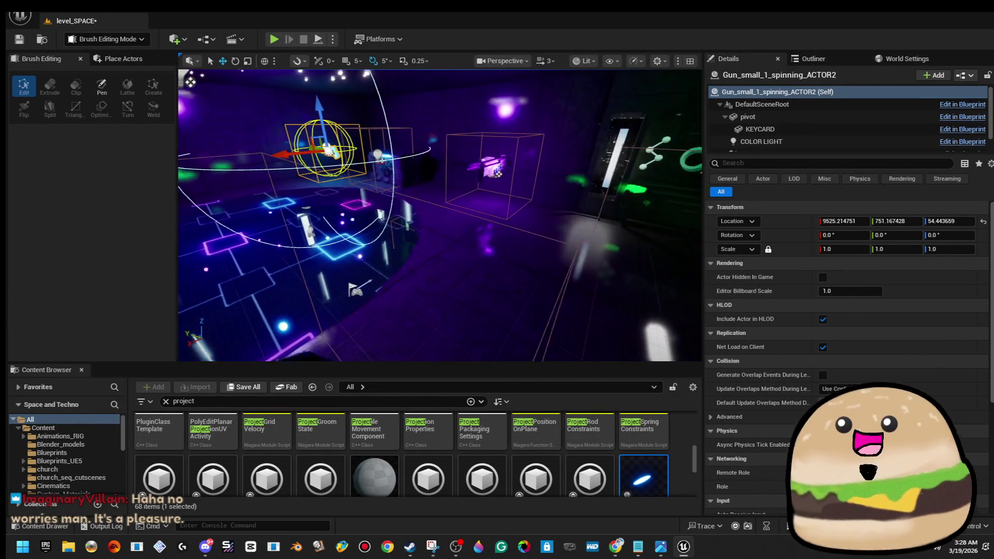
{"action": "right_click", "coordinate": [511, 233]}
Play the level from the Cylinder Brush92 spot, then stop the session.
{"action": "left_click", "coordinate": [608, 525]}
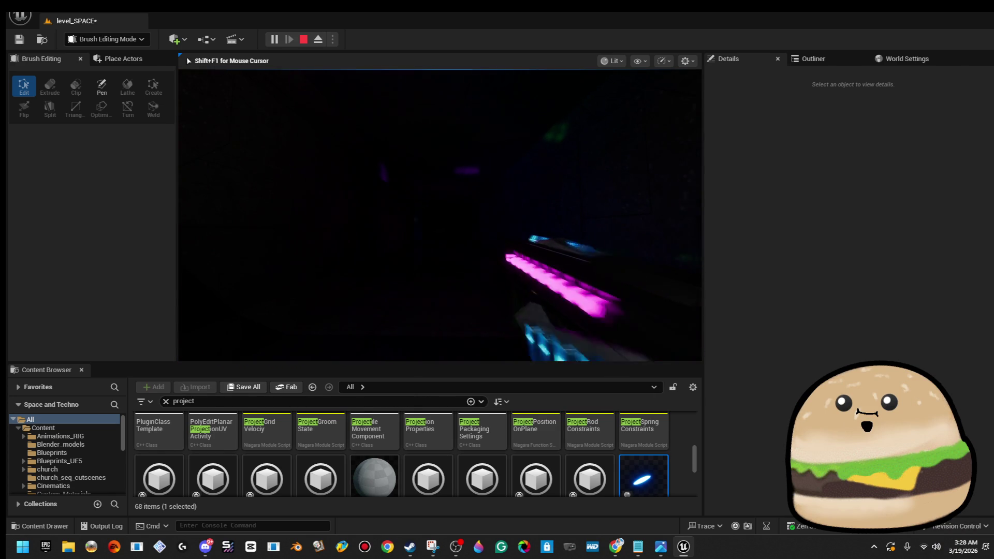
{"action": "key", "text": "Escape"}
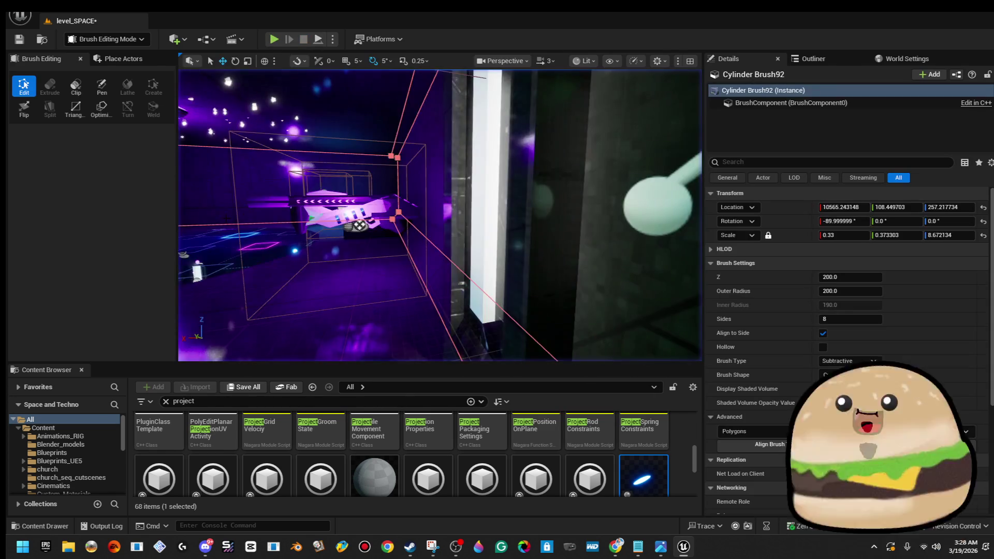
Filter assets by 'ile' and open Big_Gun_Projectile's ProjectileMovement component.
{"action": "key", "text": "Up"}
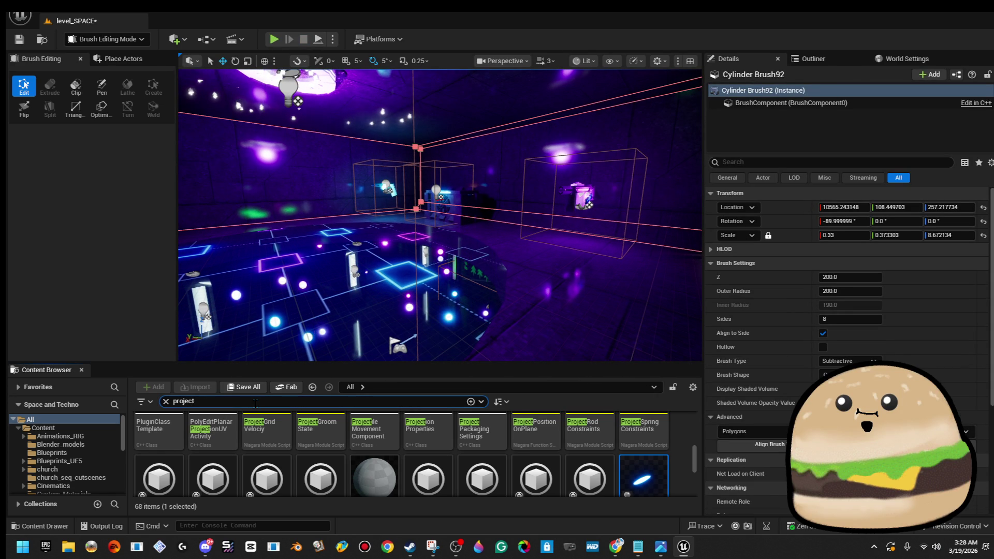
{"action": "type", "text": "ile"}
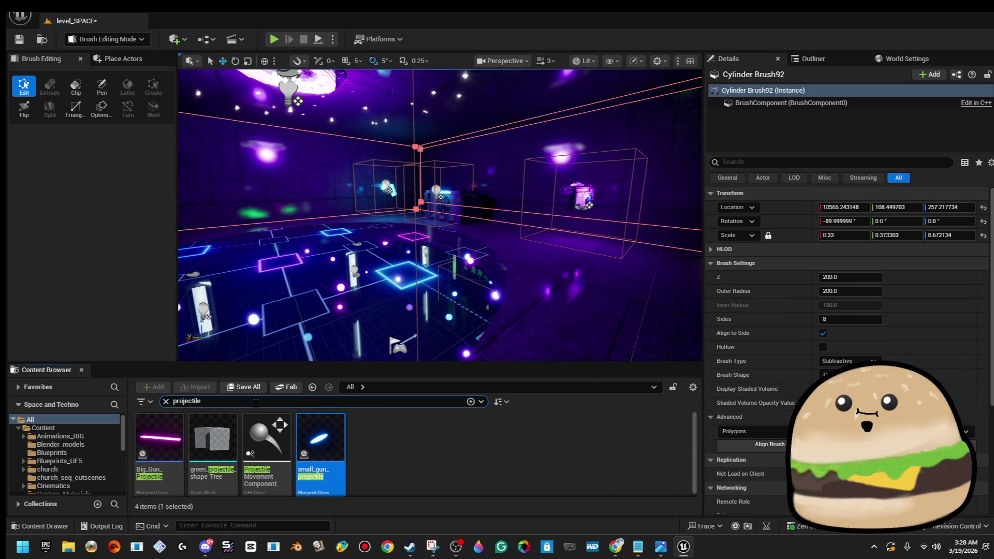
{"action": "double_click", "coordinate": [161, 439]}
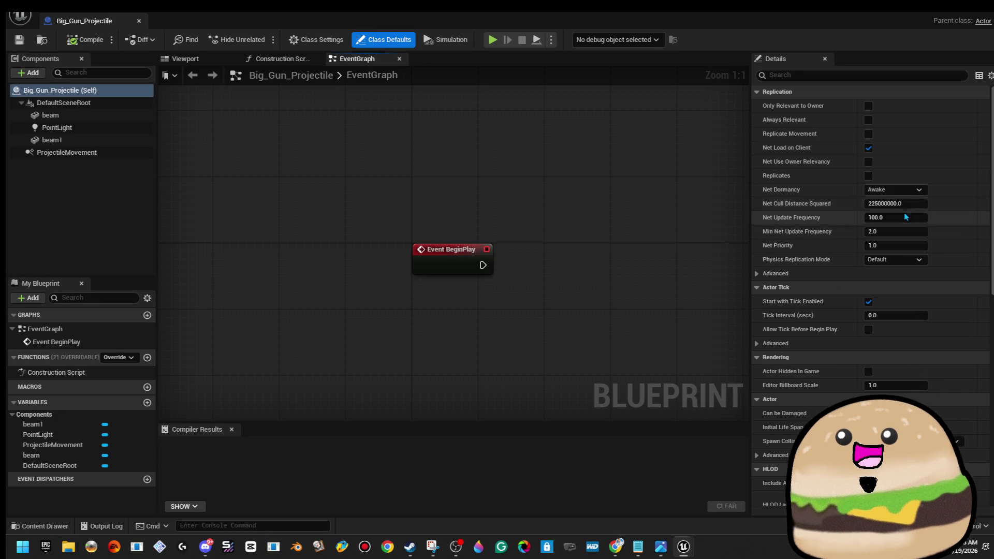
{"action": "left_click", "coordinate": [107, 153]}
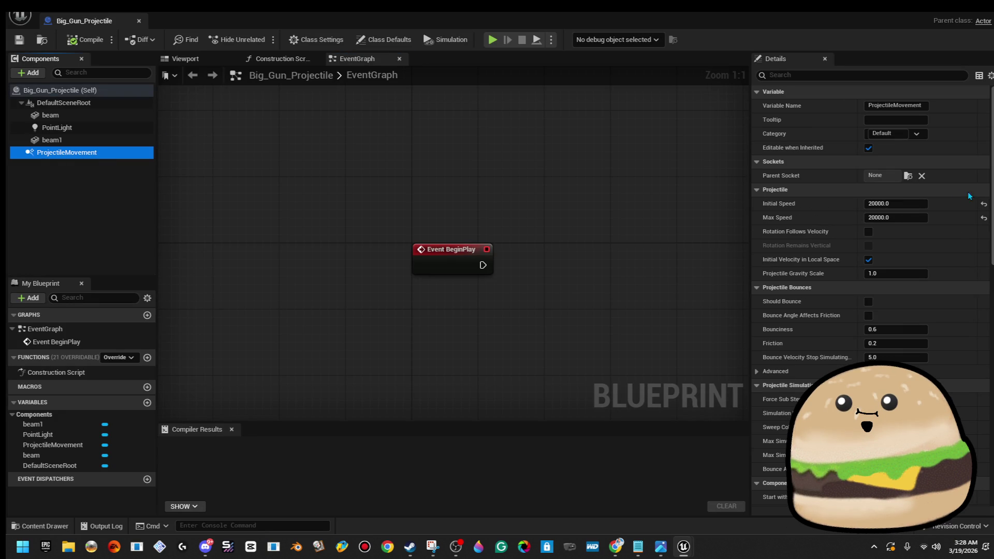
Set Initial and Max Speed to 12000, then compile, save and close the blueprint.
{"action": "type", "text": "10000"}
{"action": "key", "text": "Tab"}
{"action": "type", "text": "100"}
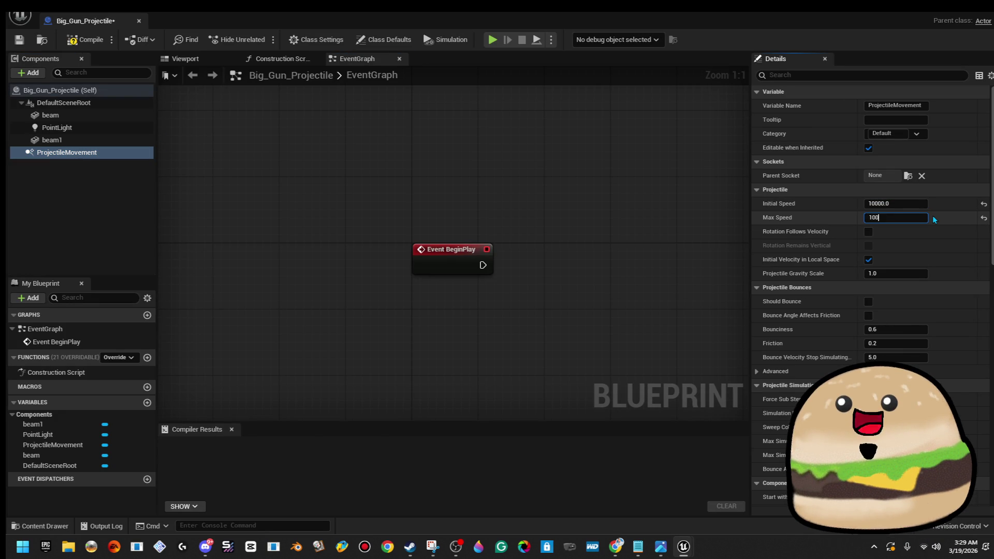
{"action": "type", "text": "00"}
{"action": "key", "text": "Return"}
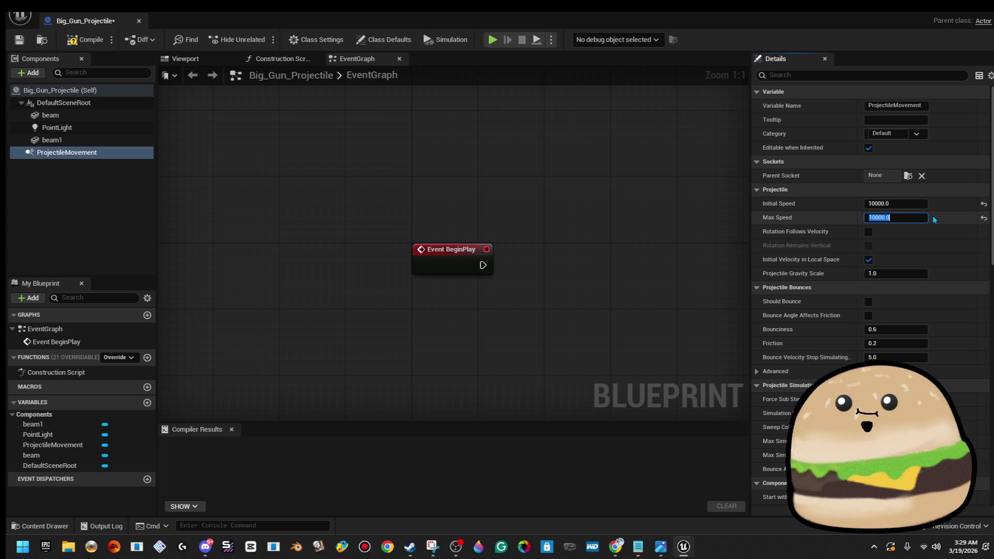
{"action": "type", "text": "12000"}
{"action": "left_click", "coordinate": [922, 203]}
{"action": "type", "text": "2000"}
{"action": "key", "text": "Return"}
{"action": "left_click", "coordinate": [85, 39]}
{"action": "left_click", "coordinate": [19, 39]}
{"action": "left_click", "coordinate": [140, 20]}
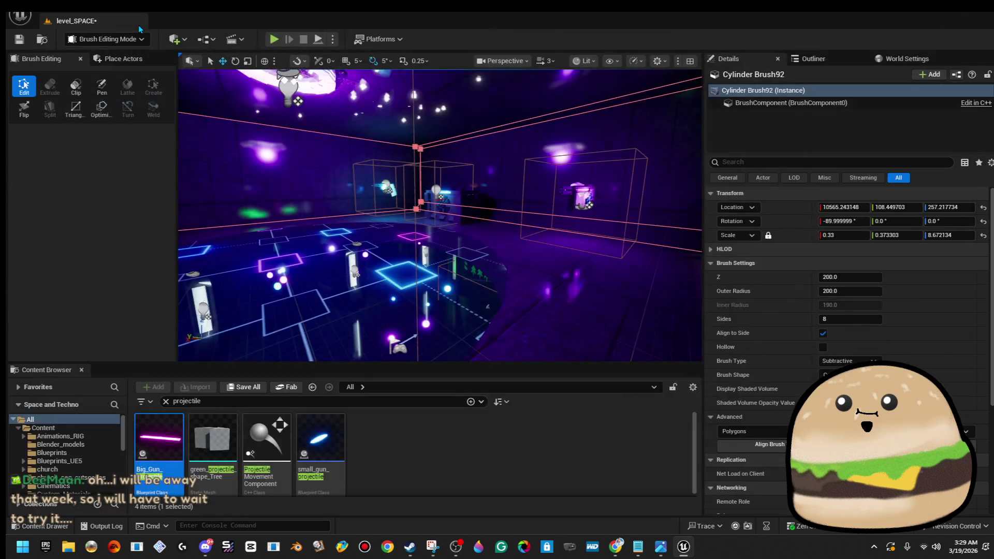
Set small_gun_projectile's Initial and Max Speed to 4000 and close its editor.
{"action": "double_click", "coordinate": [332, 446]}
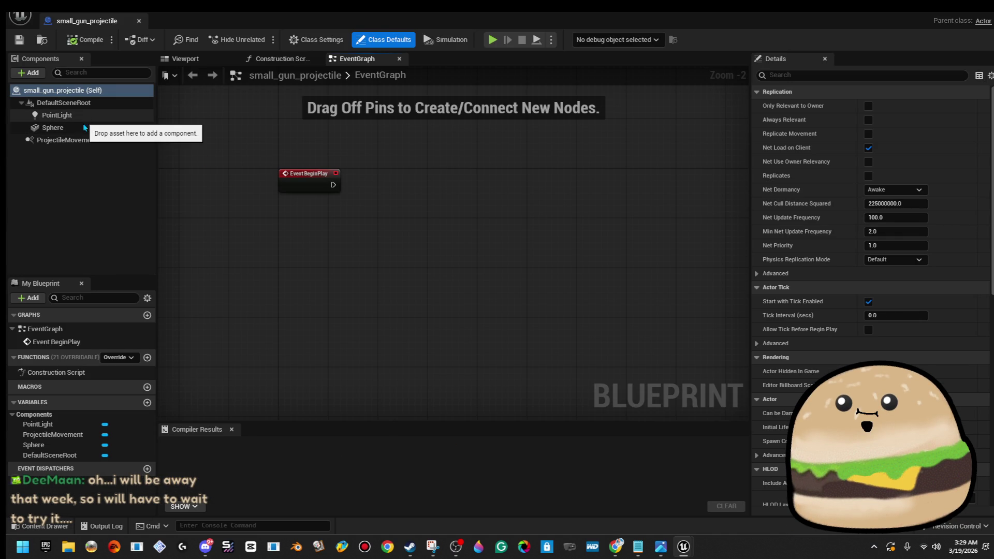
{"action": "left_click", "coordinate": [915, 202]}
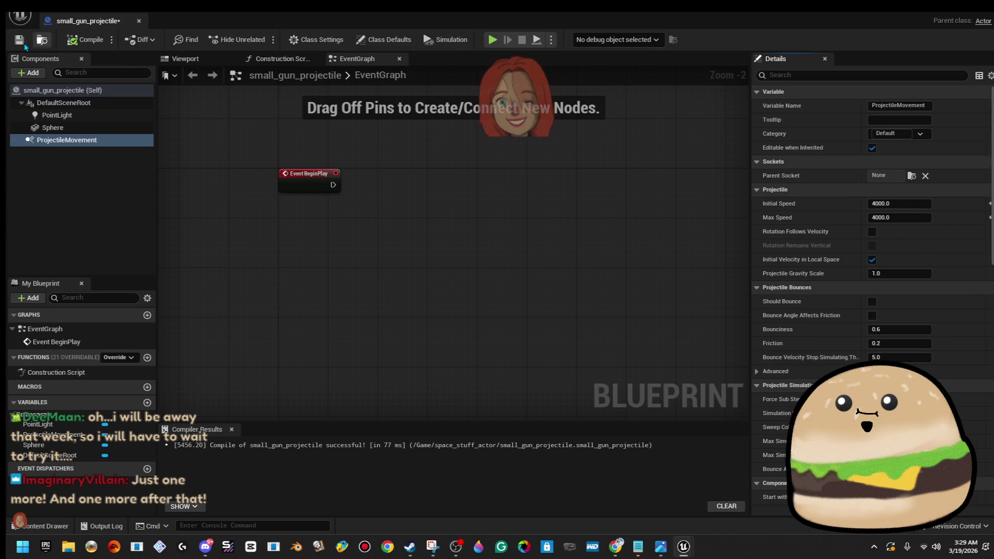
{"action": "left_click", "coordinate": [139, 21]}
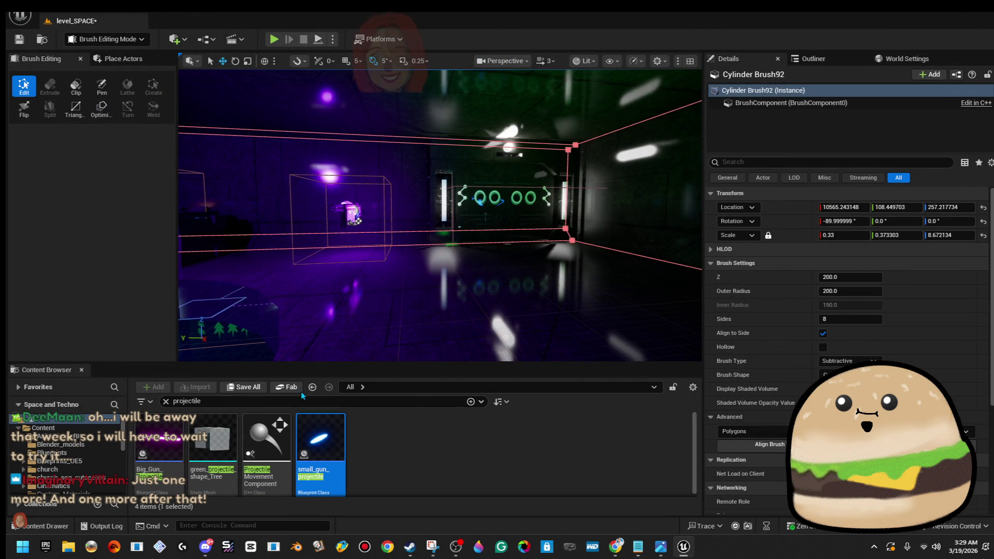
Set medium_gun_project_ile's Initial and Max Speed to 8000 and close its editor.
{"action": "left_click", "coordinate": [289, 406]}
{"action": "key", "text": "BackSpace"}
{"action": "key", "text": "BackSpace"}
{"action": "key", "text": "BackSpace"}
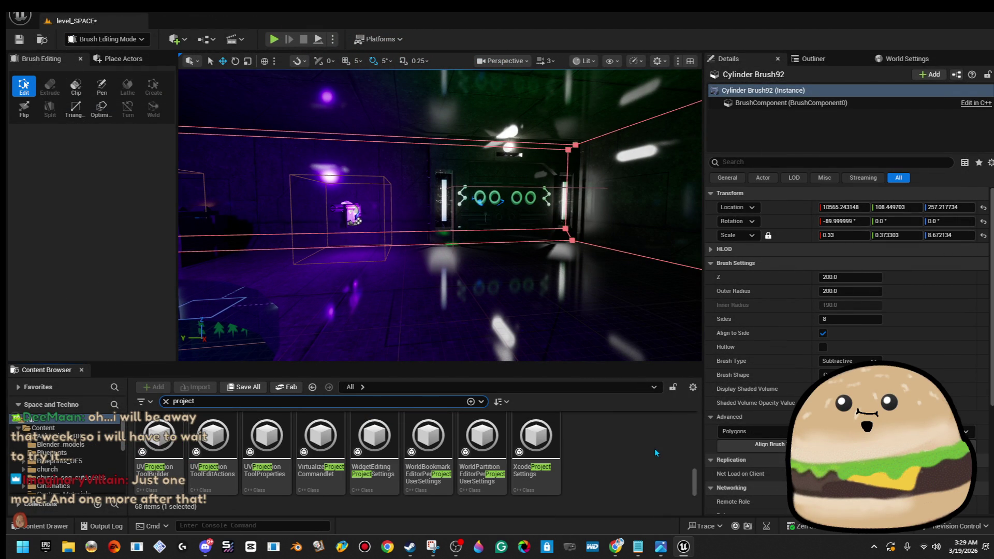
{"action": "scroll", "coordinate": [425, 455], "scroll_direction": "down", "scroll_amount": 5}
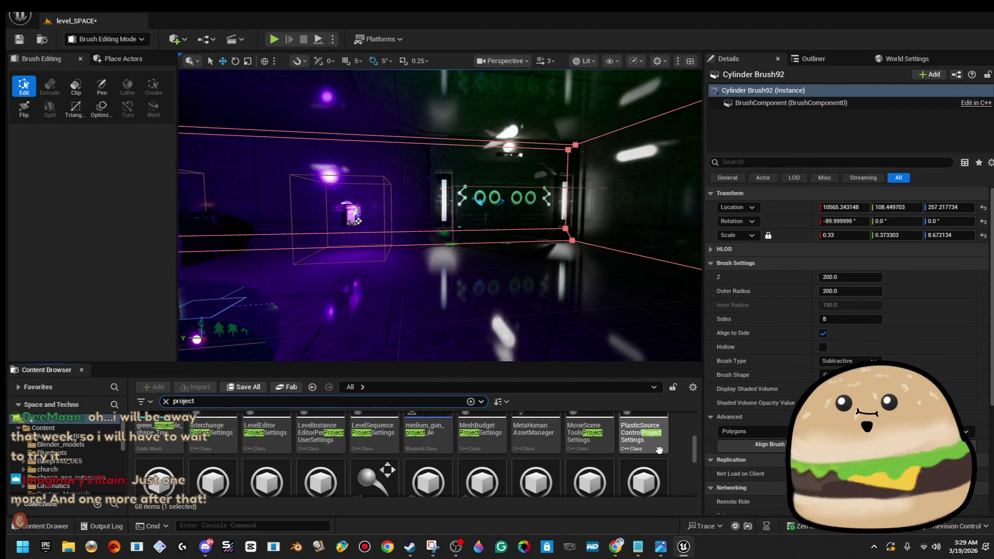
{"action": "double_click", "coordinate": [426, 456]}
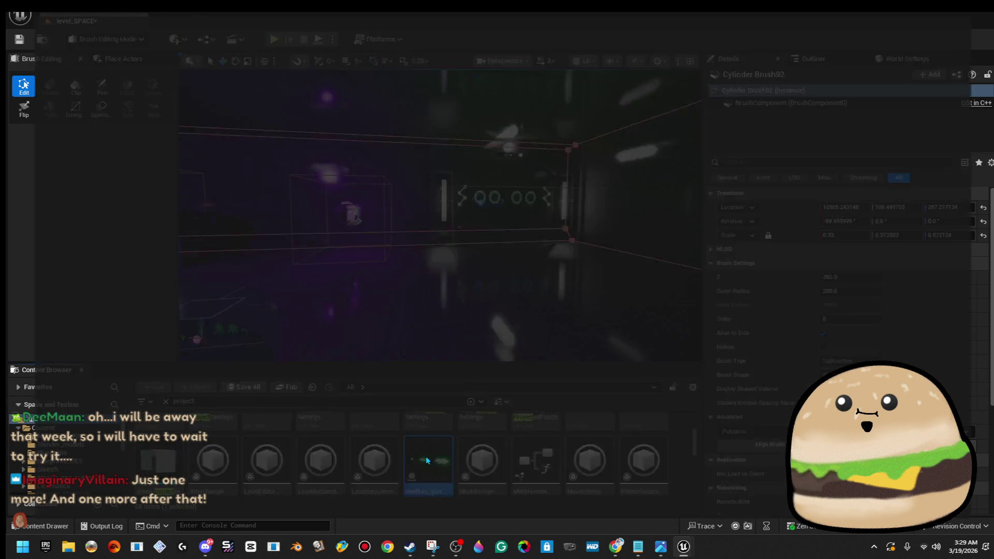
{"action": "left_click", "coordinate": [78, 203]}
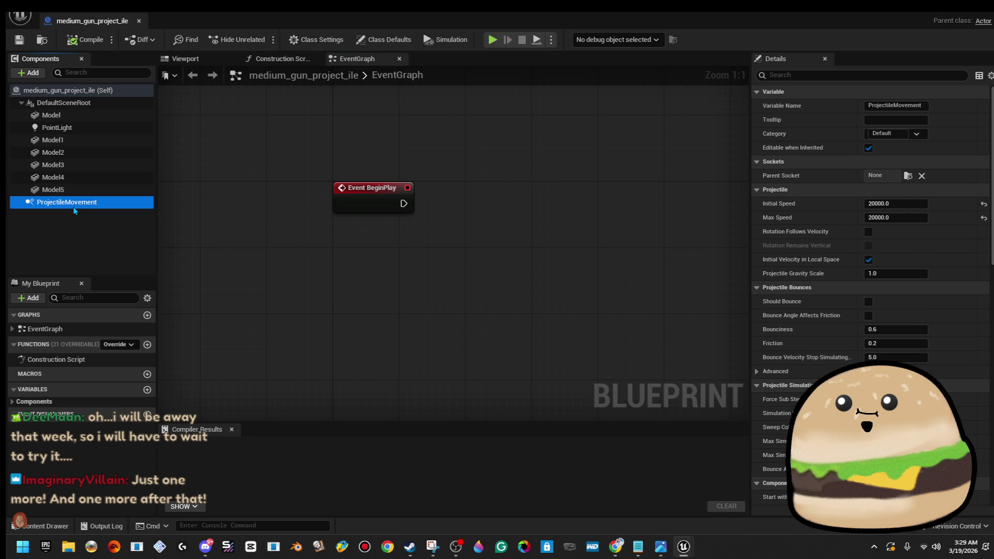
{"action": "left_click", "coordinate": [881, 204]}
{"action": "type", "text": "8000"}
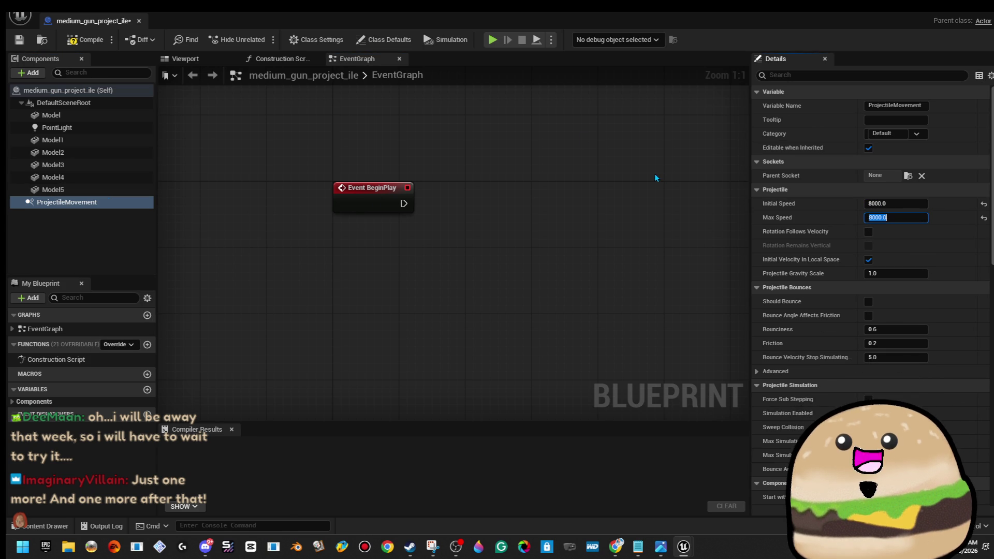
{"action": "left_click", "coordinate": [139, 20]}
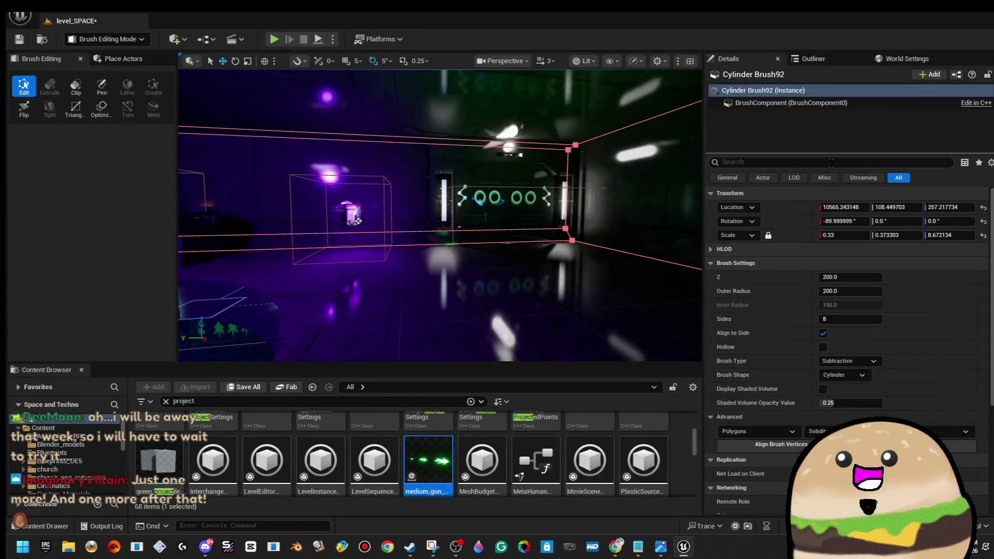
Play-test full screen from a floor spot in the arena, then stop.
{"action": "right_click", "coordinate": [458, 190]}
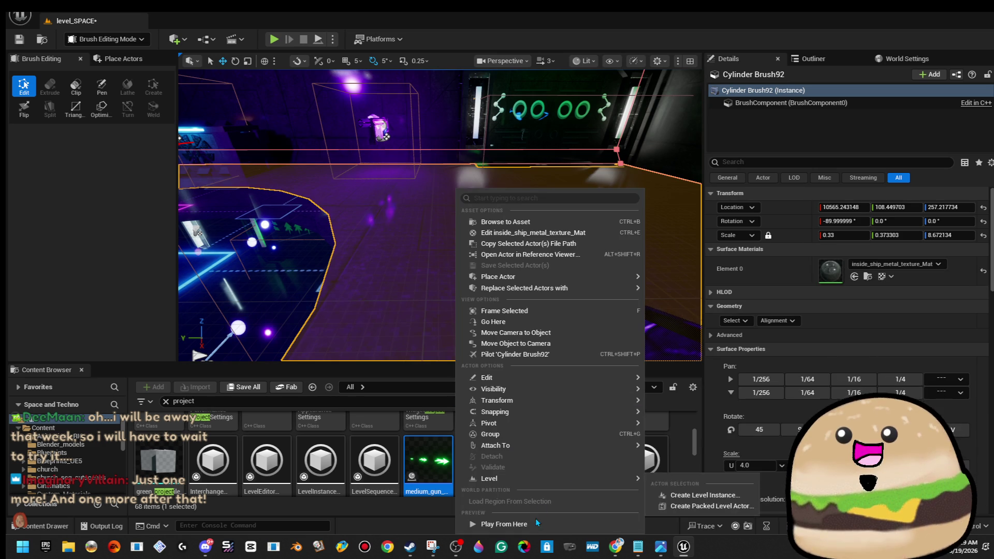
{"action": "left_click", "coordinate": [537, 523]}
{"action": "key", "text": "F11"}
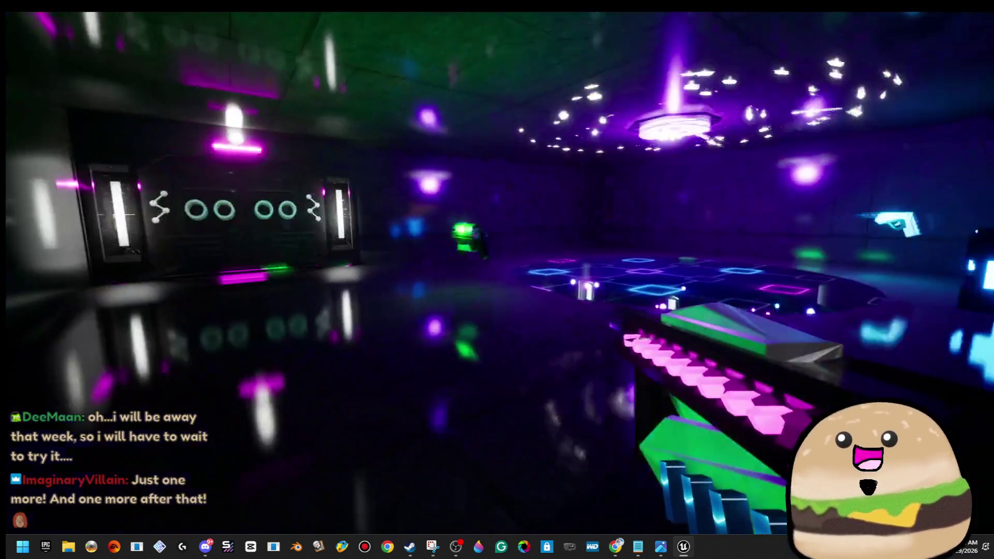
{"action": "key", "text": "Escape"}
Play-test again, walking through the green-ring room into the neon corridor, then start another session.
{"action": "right_click", "coordinate": [430, 331]}
{"action": "mouse_move", "coordinate": [520, 423]}
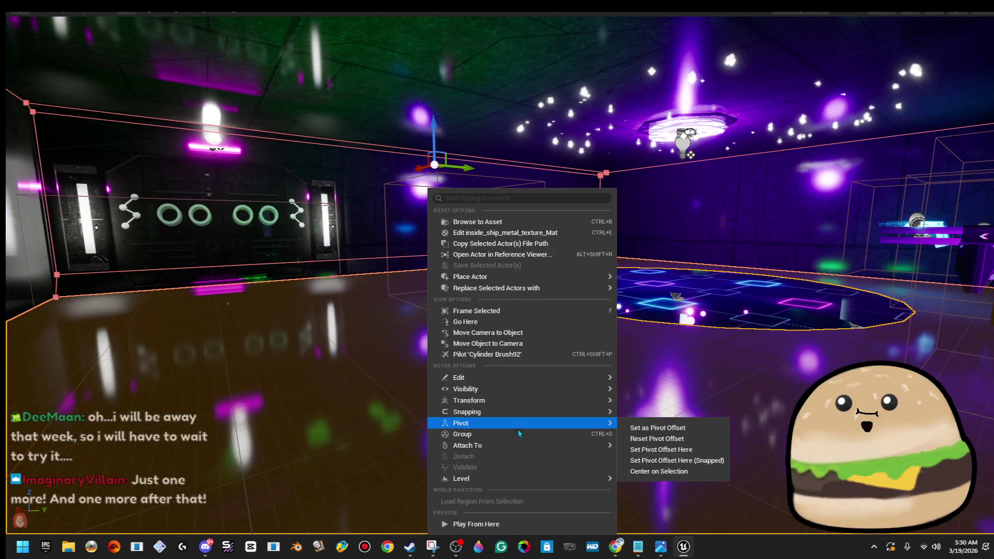
{"action": "left_click", "coordinate": [515, 525]}
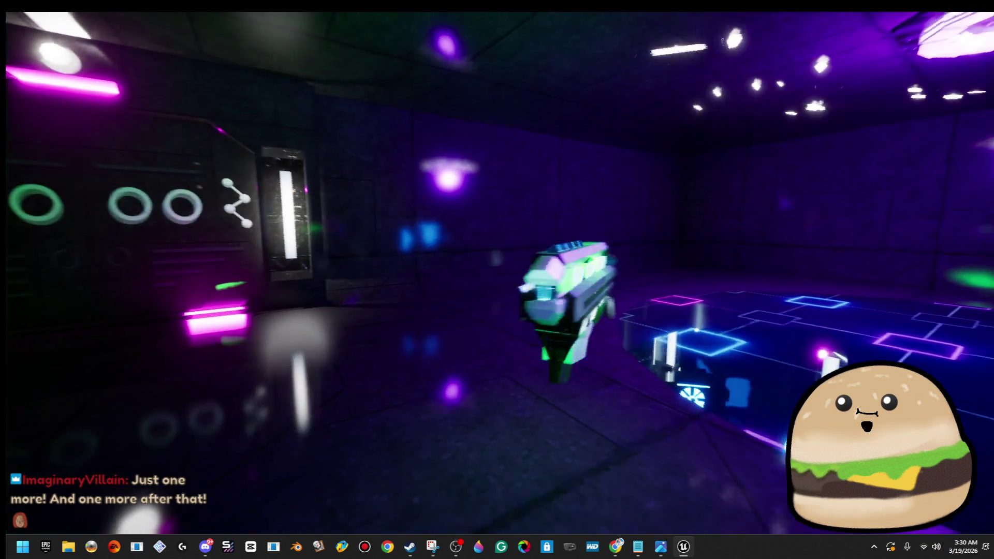
{"action": "key", "text": "w"}
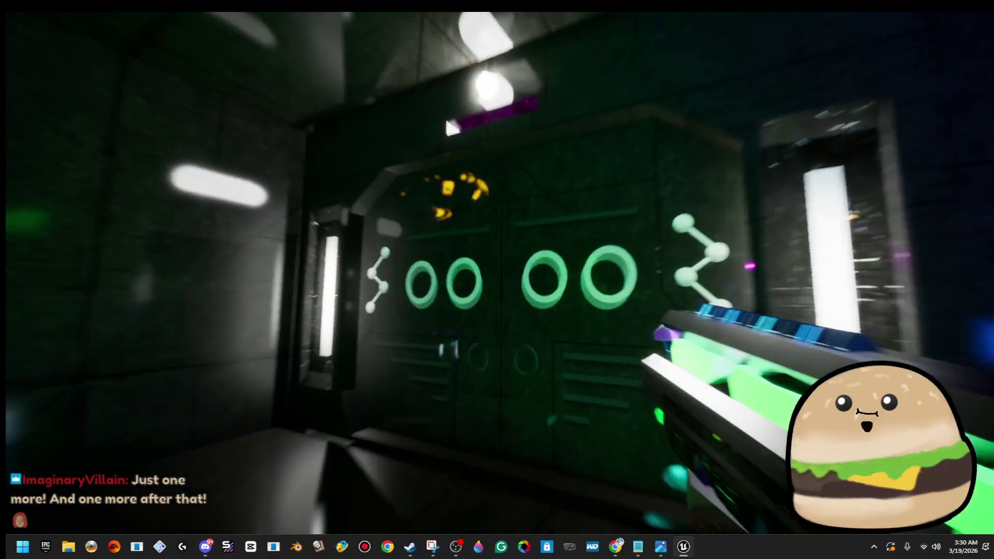
{"action": "key", "text": "w"}
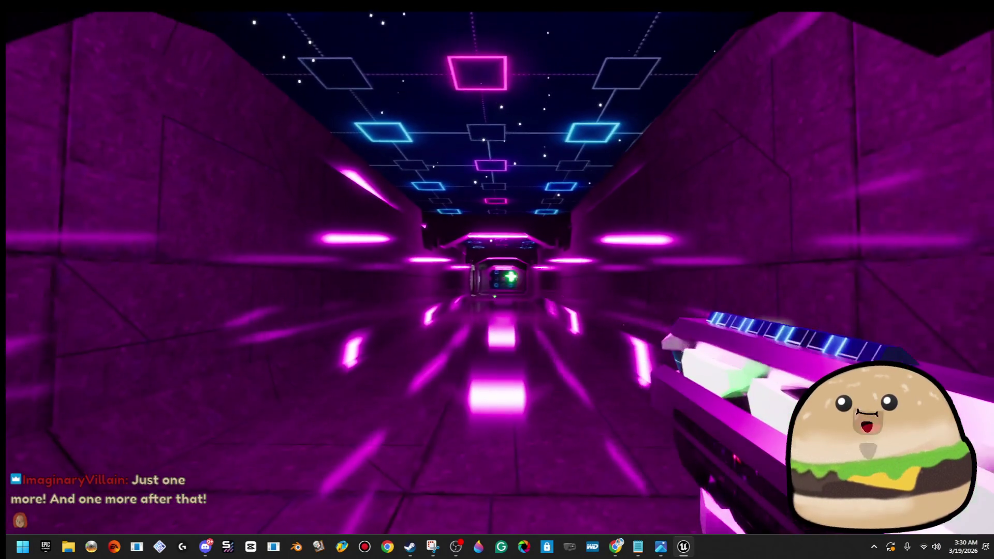
{"action": "key", "text": "w"}
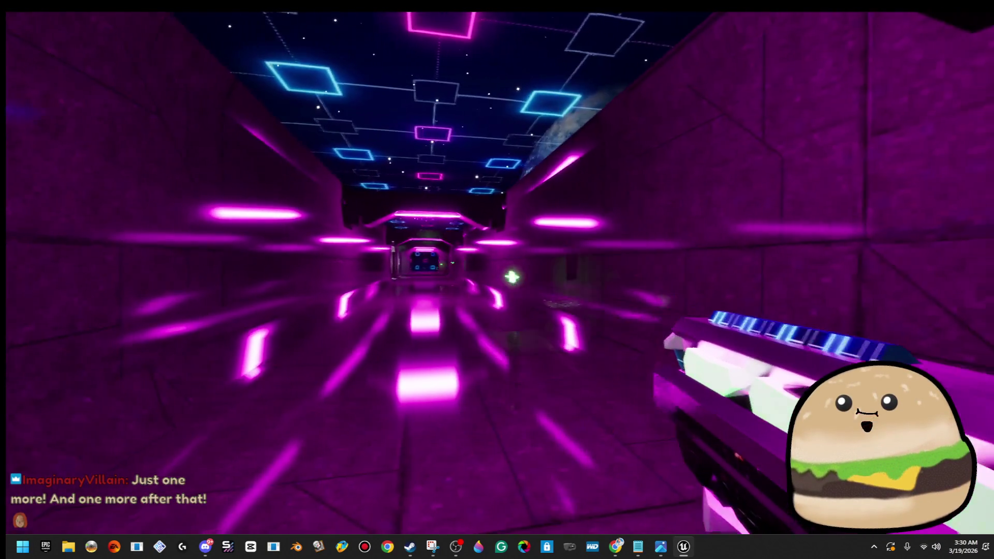
{"action": "key", "text": "Escape"}
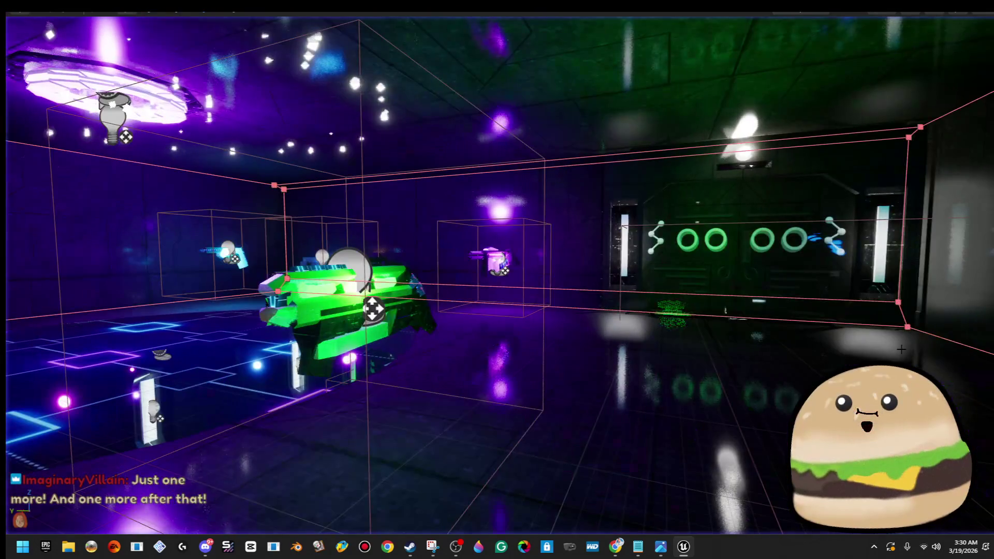
{"action": "right_click", "coordinate": [799, 395]}
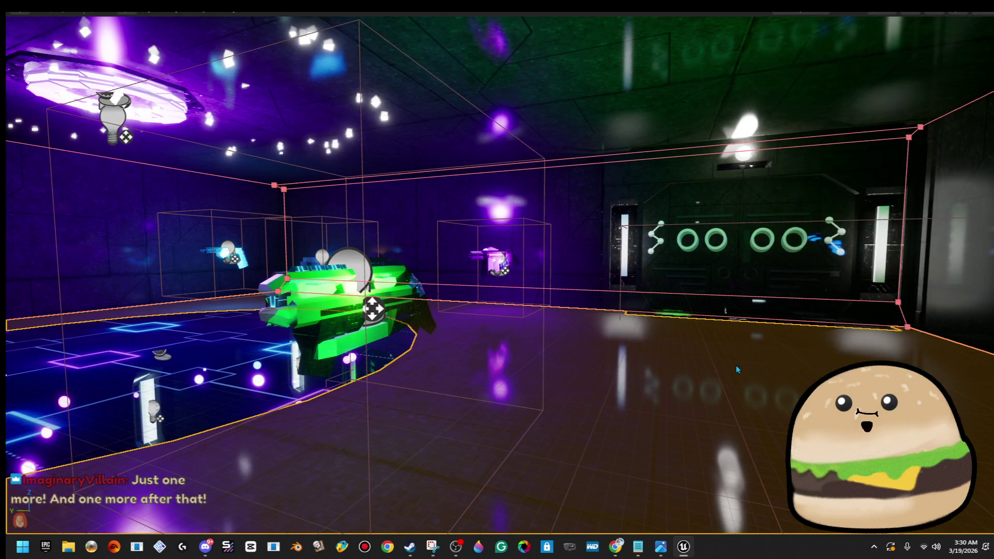
{"action": "key", "text": "alt+p"}
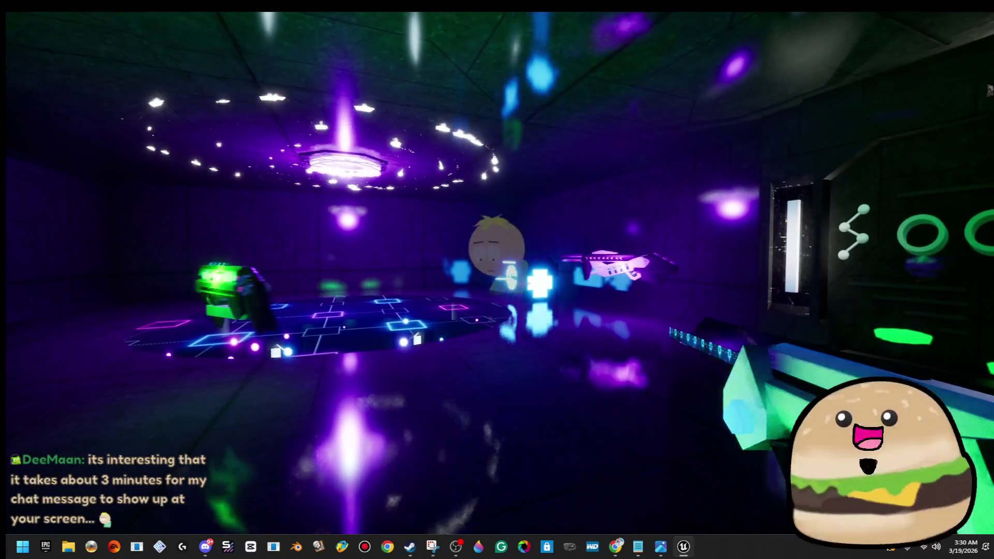
Stop the floor-spot play-test, restore the full editor layout, and save level_SPACE.
{"action": "key", "text": "Escape"}
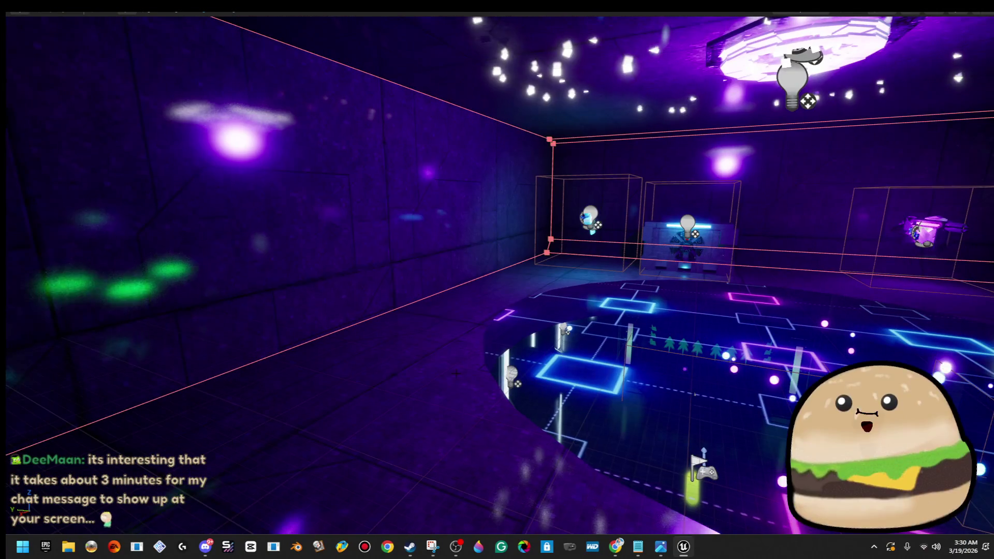
{"action": "right_click", "coordinate": [480, 368]}
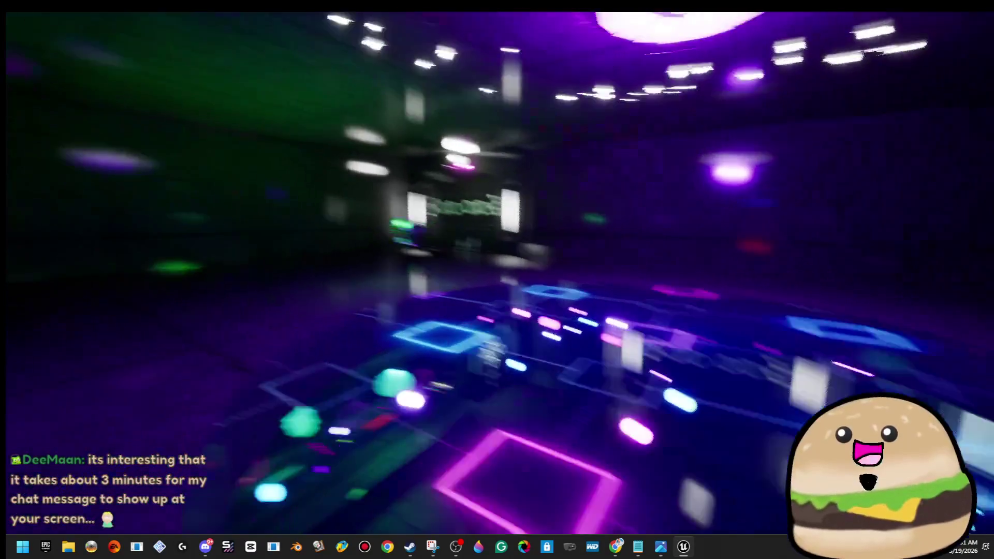
{"action": "key", "text": "g"}
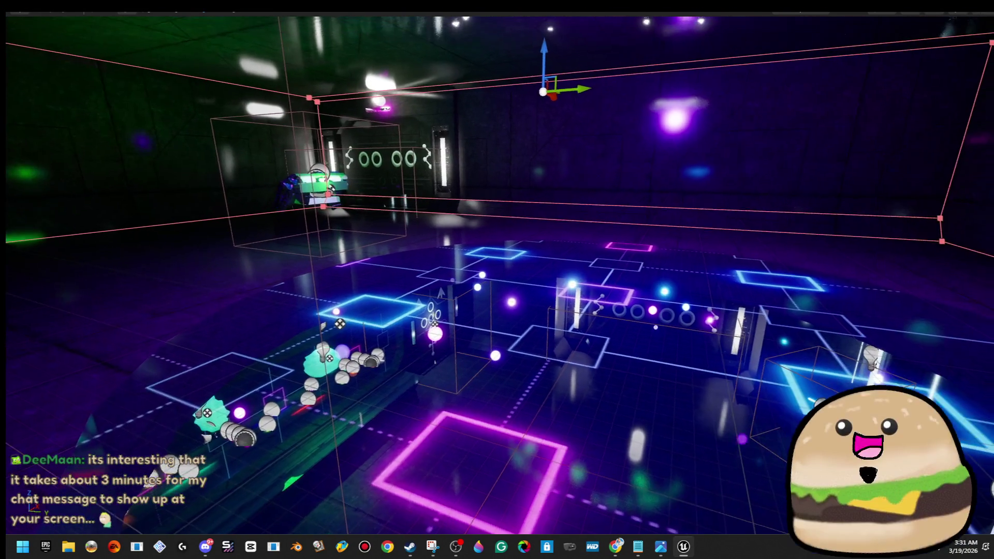
{"action": "key", "text": "F11"}
{"action": "left_click", "coordinate": [19, 41]}
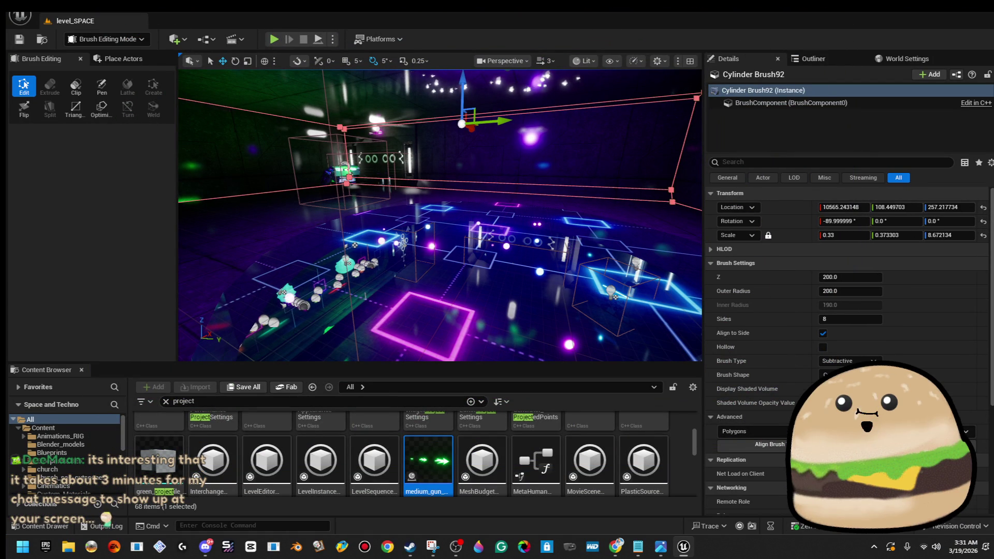
Open the SPACE_Model level from Content/Maps and expand the view to full screen.
{"action": "left_click", "coordinate": [19, 15]}
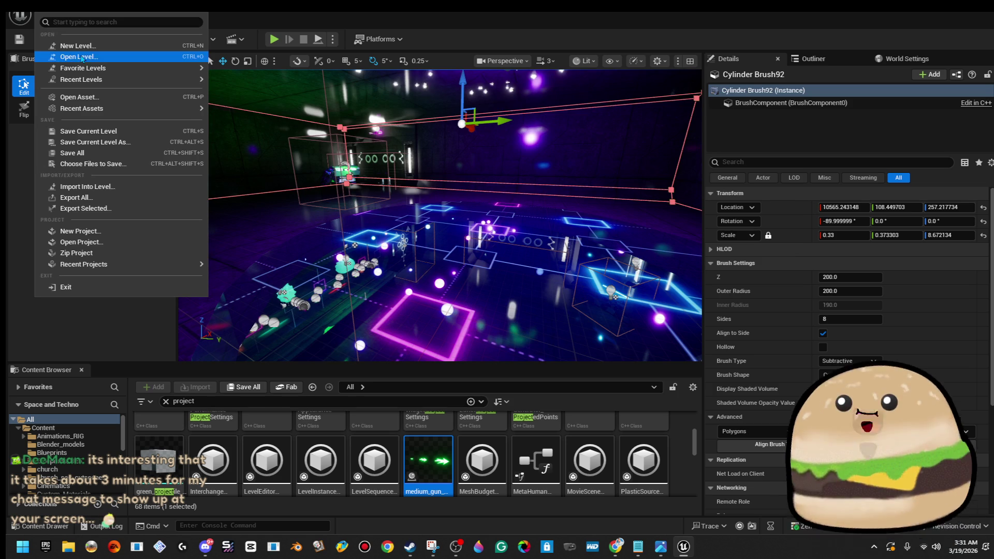
{"action": "left_click", "coordinate": [77, 57]}
{"action": "double_click", "coordinate": [636, 208]}
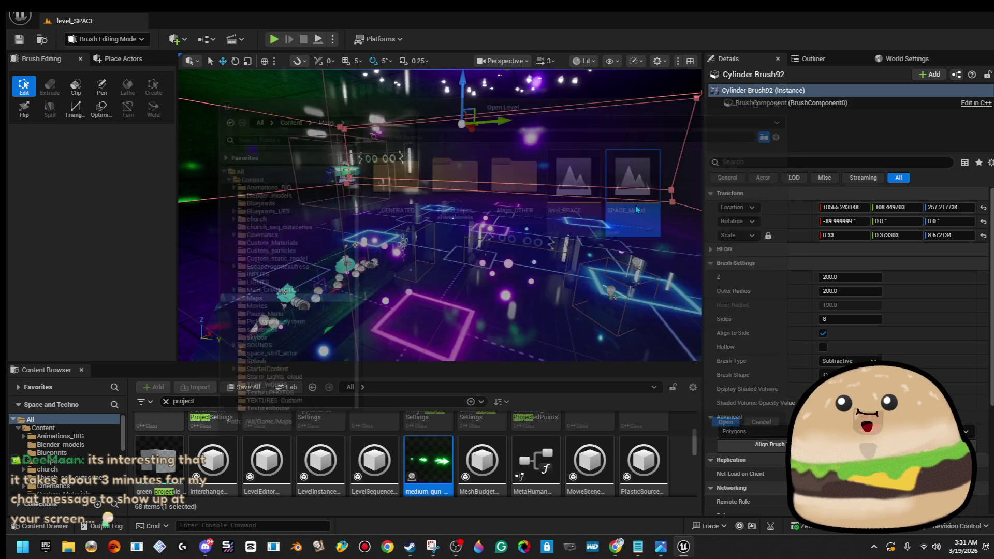
{"action": "key", "text": "F11"}
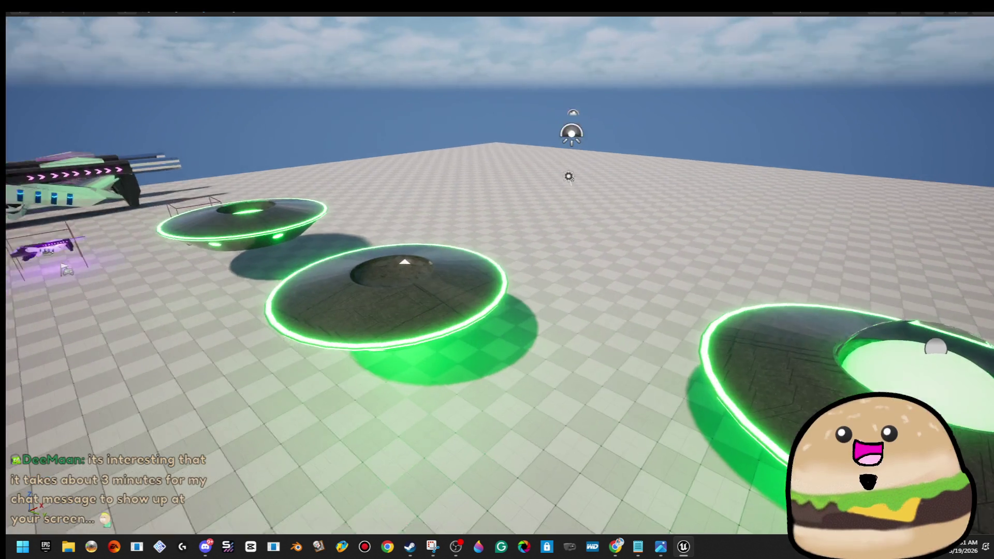
Fly the camera over the two green saucers and pull back to an overview of the prop row.
{"action": "left_click_drag", "start_coordinate": [573, 279], "coordinate": [624, 271]}
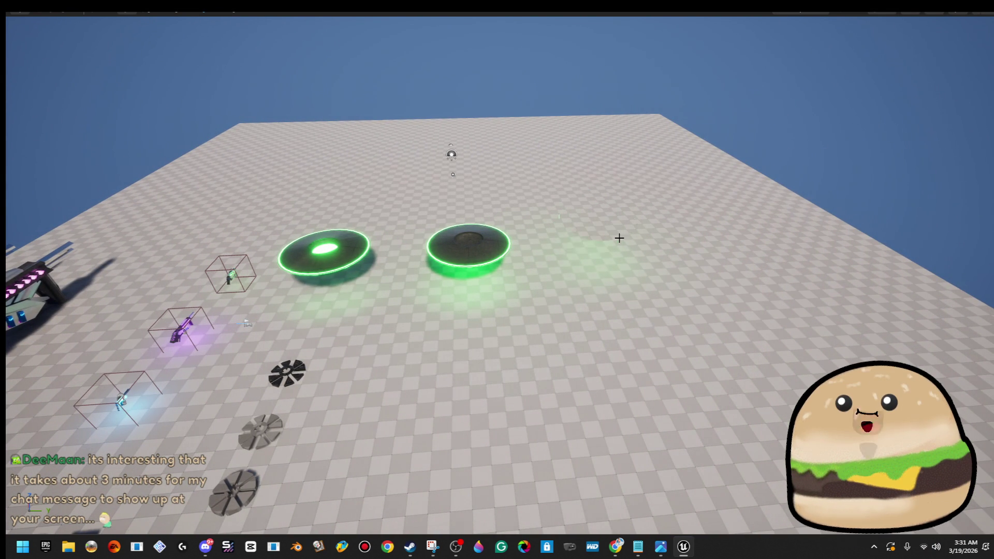
{"action": "left_click_drag", "start_coordinate": [619, 238], "coordinate": [450, 215]}
{"action": "scroll", "coordinate": [451, 215], "scroll_direction": "down", "scroll_amount": 5}
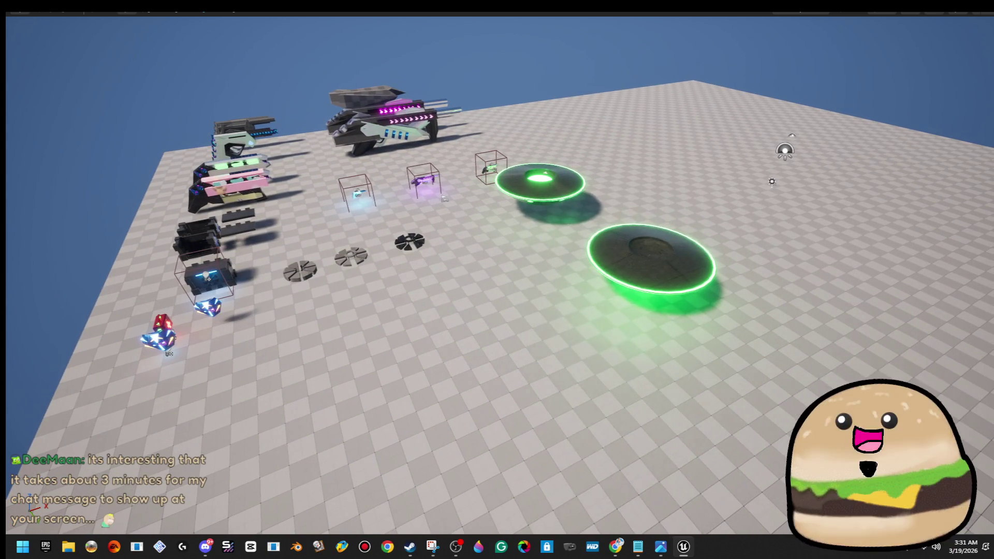
{"action": "right_click", "coordinate": [519, 190]}
{"action": "left_click_drag", "start_coordinate": [491, 377], "coordinate": [459, 288]}
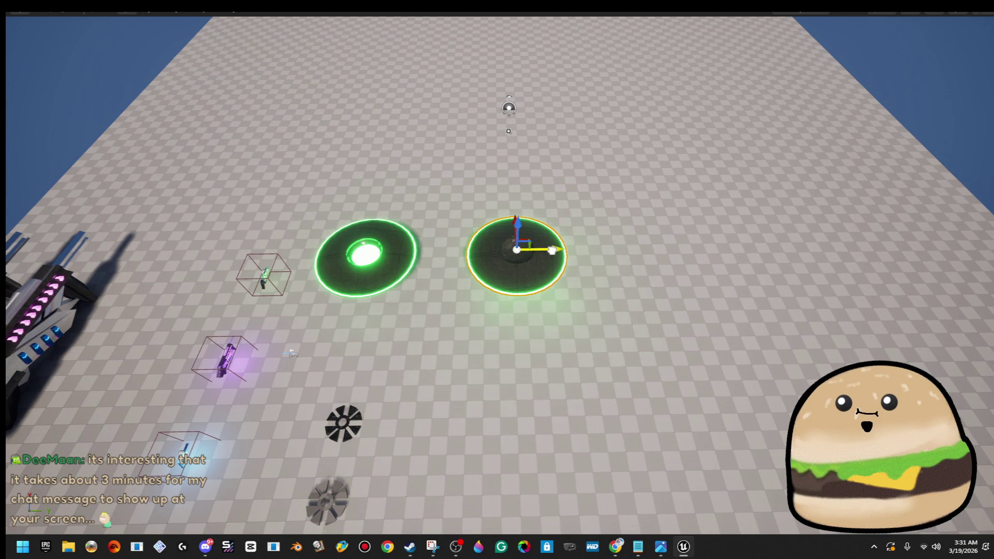
{"action": "left_click_drag", "start_coordinate": [537, 246], "coordinate": [515, 145]}
{"action": "mouse_move", "coordinate": [546, 266]}
{"action": "left_mouse_down"}
{"action": "mouse_move", "coordinate": [546, 243]}
{"action": "mouse_move", "coordinate": [546, 300]}
{"action": "mouse_move", "coordinate": [546, 207]}
{"action": "mouse_move", "coordinate": [544, 333]}
{"action": "left_mouse_up"}
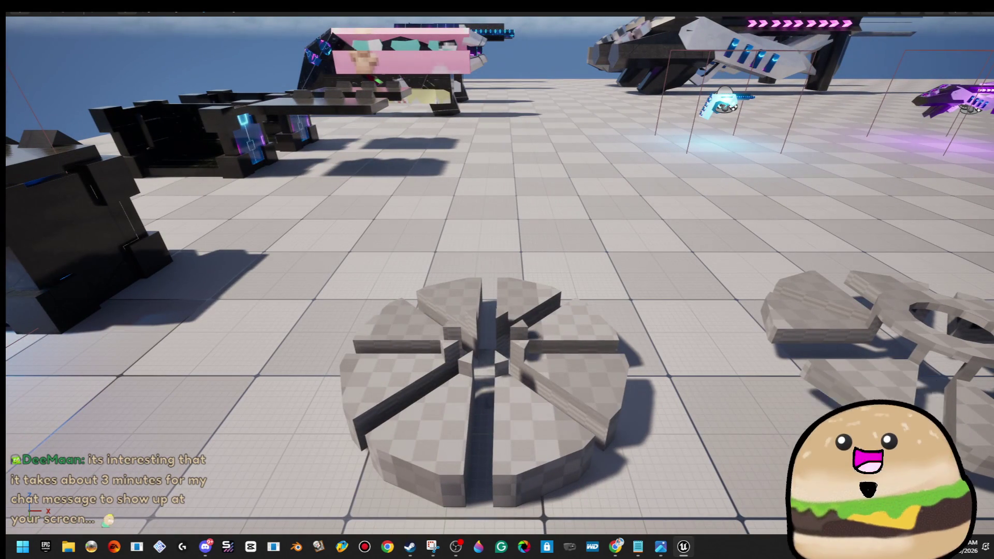
Delete the segmented disk's long wall pieces, then the remaining disk, leaving bare checkered floor.
{"action": "left_click", "coordinate": [524, 350]}
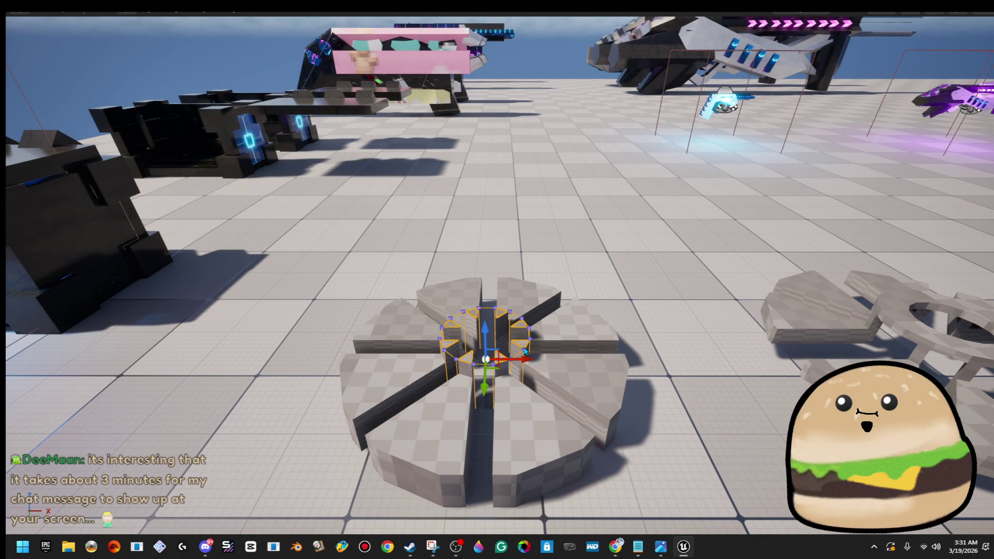
{"action": "left_click", "coordinate": [509, 316]}
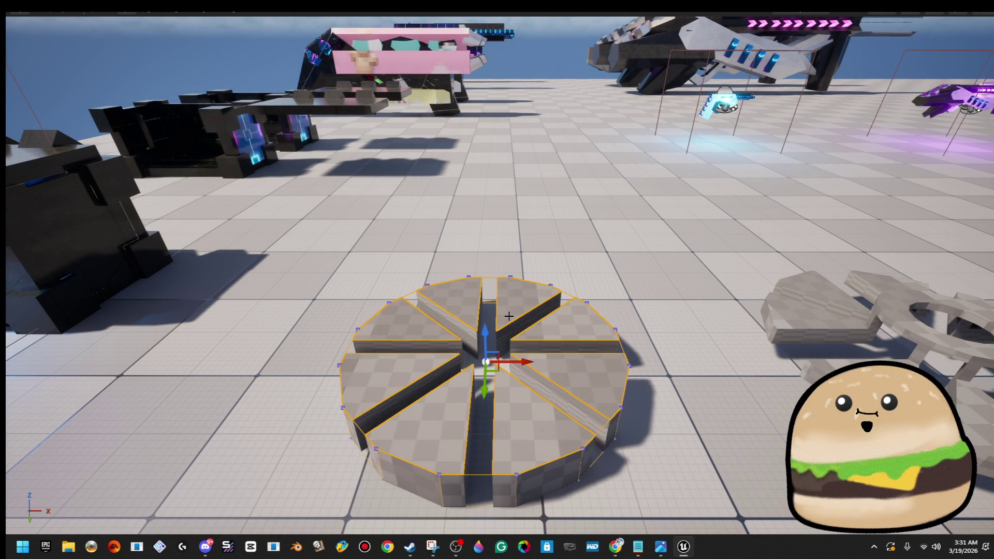
{"action": "scroll", "coordinate": [496, 314], "scroll_direction": "up", "scroll_amount": 6}
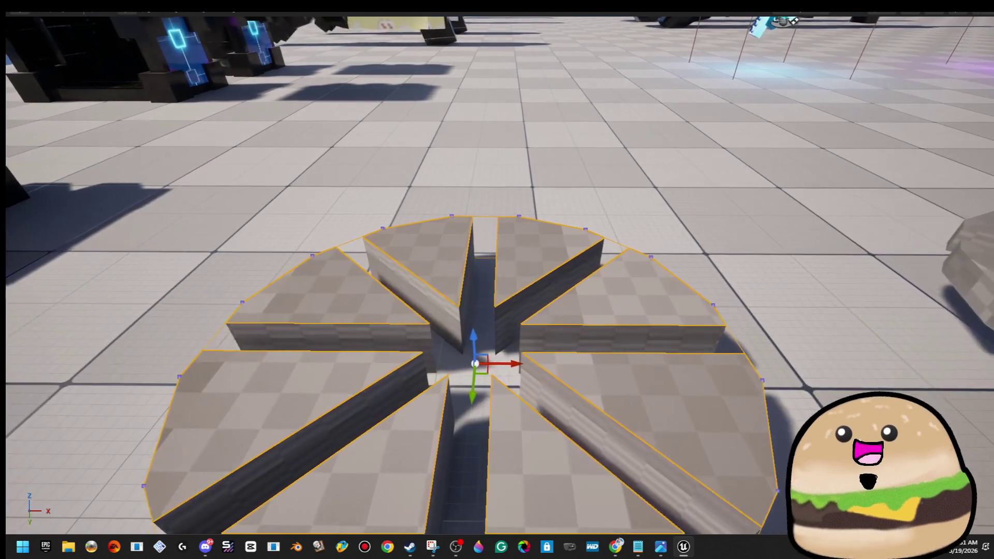
{"action": "left_click", "coordinate": [513, 309]}
{"action": "key", "text": "Delete"}
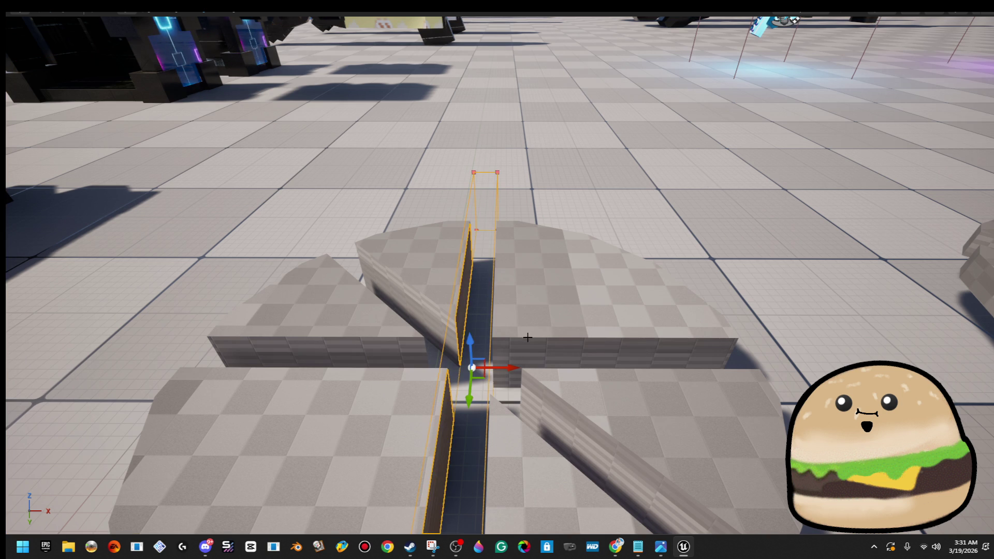
{"action": "key", "text": "Delete"}
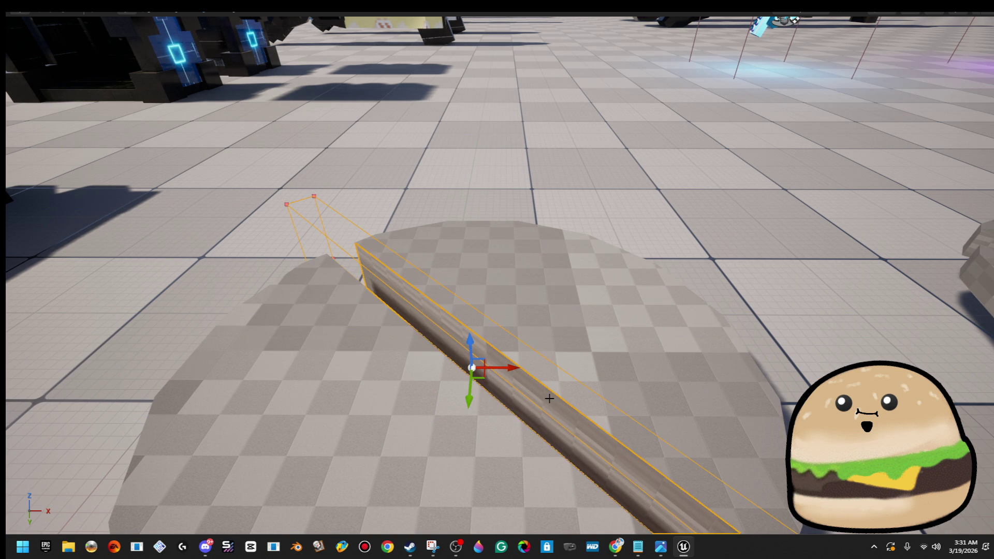
{"action": "key", "text": "Delete"}
{"action": "left_click", "coordinate": [554, 360]}
{"action": "key", "text": "Delete"}
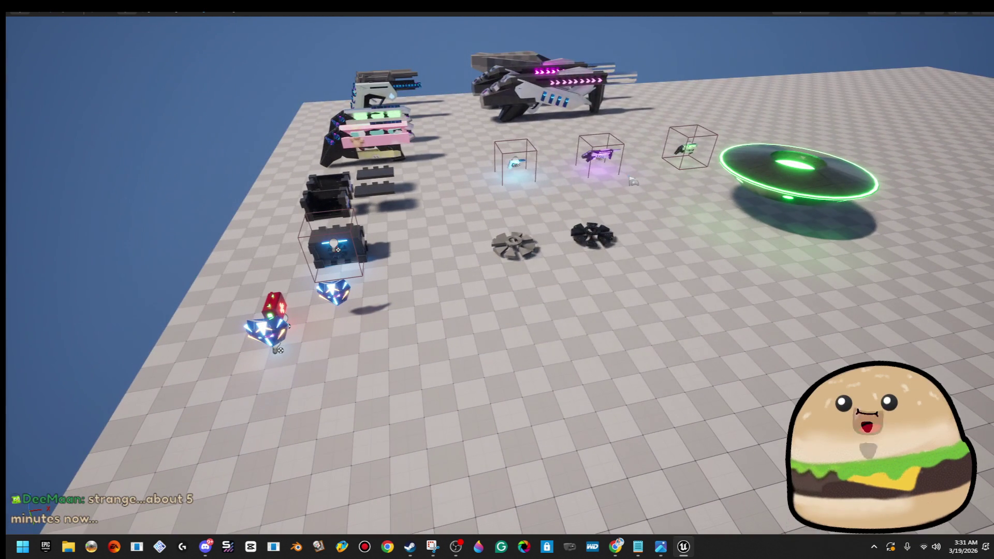
{"action": "right_click", "coordinate": [520, 359]}
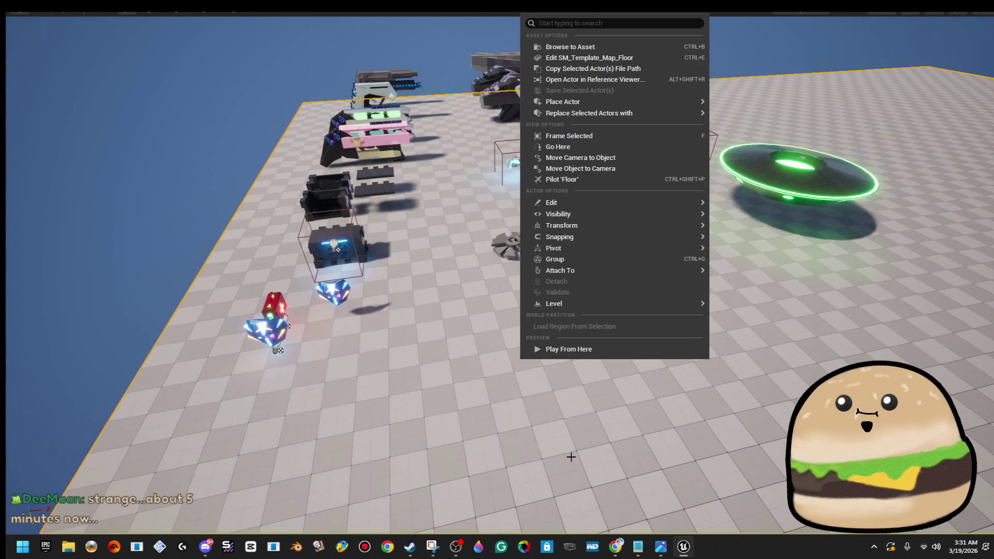
Delete the blue crystal pickup and briefly play-test the level from that spot.
{"action": "left_click", "coordinate": [266, 331]}
{"action": "key", "text": "Delete"}
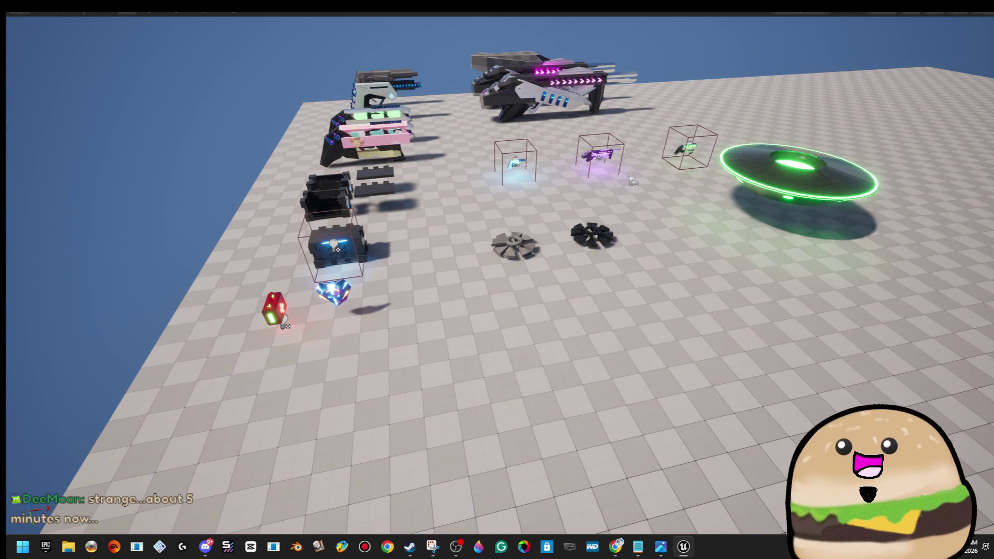
{"action": "right_click", "coordinate": [443, 189]}
{"action": "left_click", "coordinate": [545, 523]}
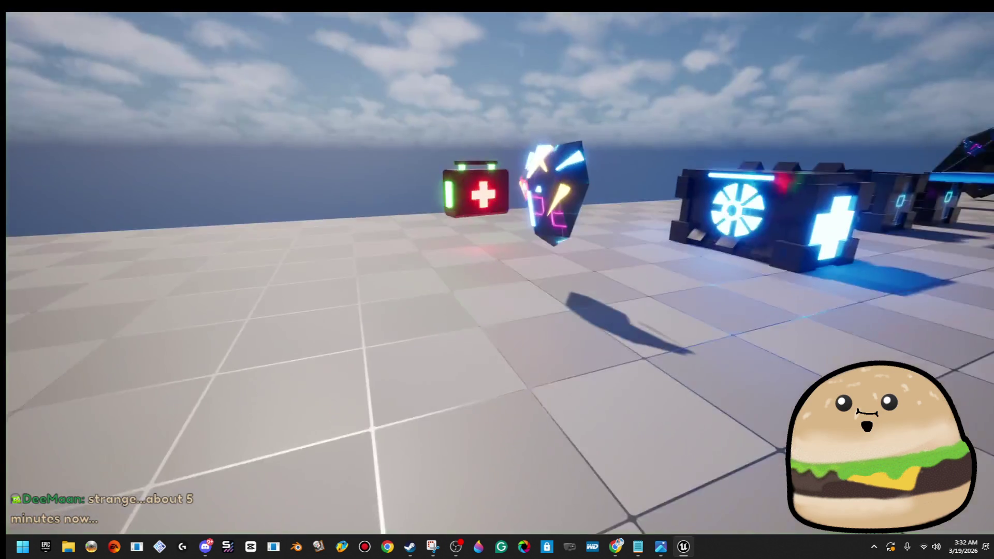
{"action": "key", "text": "F11"}
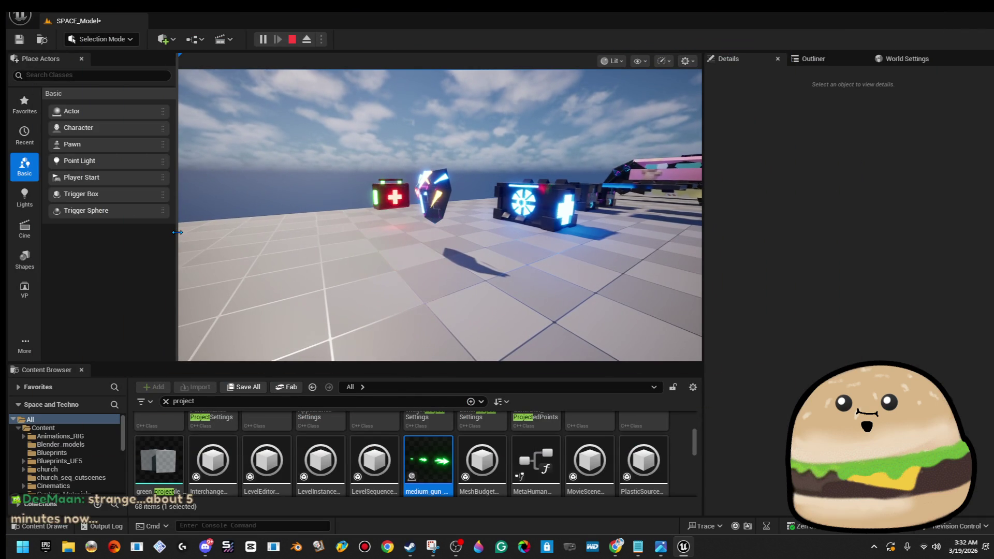
{"action": "key", "text": "F11"}
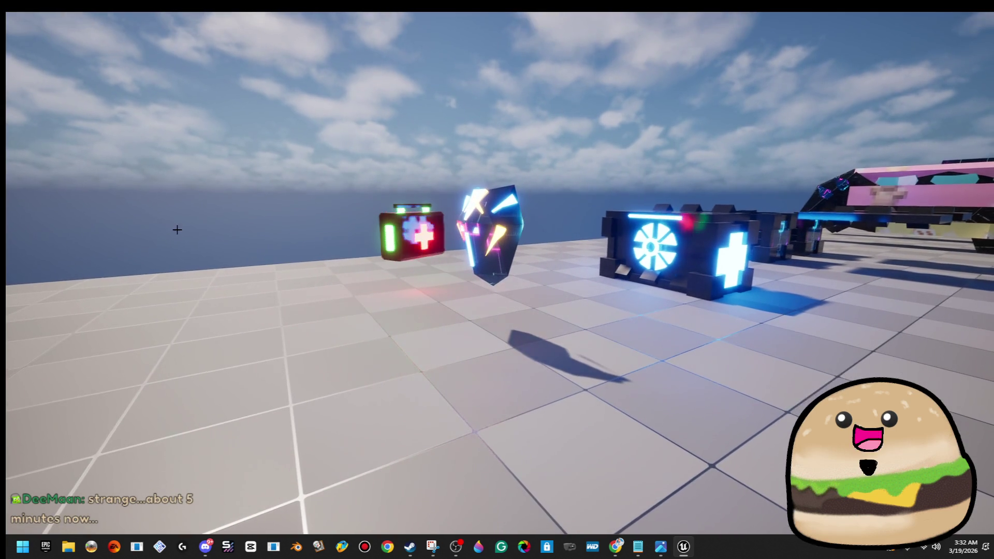
{"action": "key", "text": "Escape"}
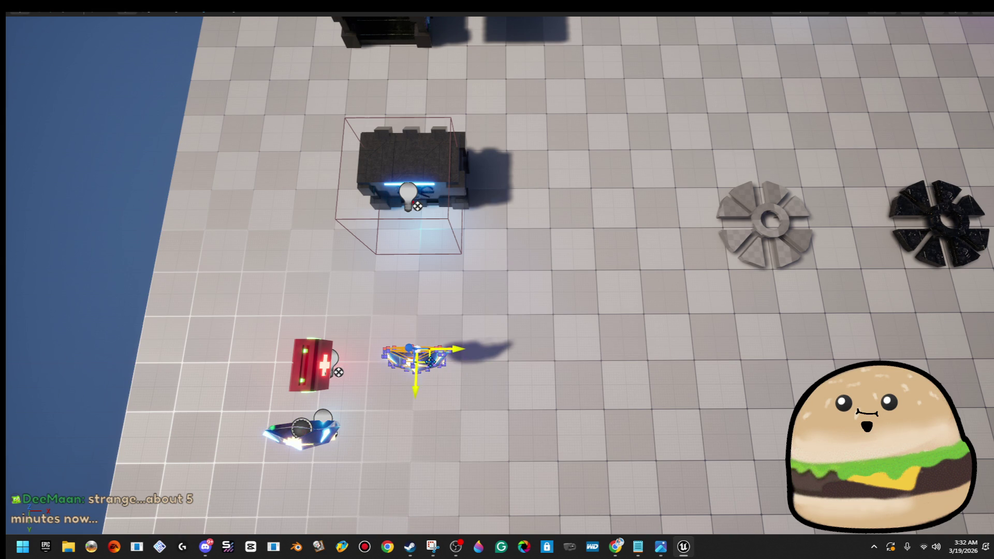
Open and dismiss the viewport context menu beside the pickups.
{"action": "scroll", "coordinate": [619, 216], "scroll_direction": "down", "scroll_amount": 5}
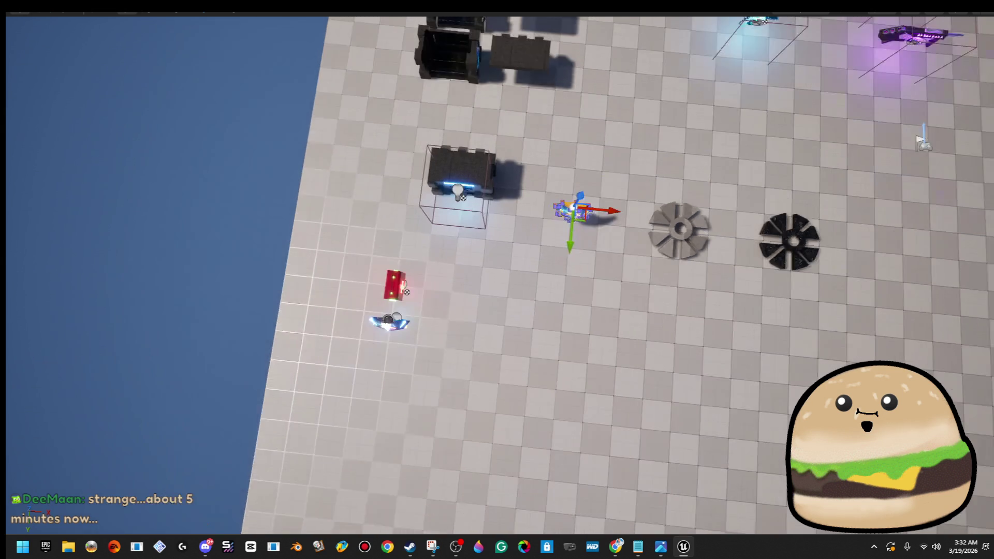
{"action": "right_click", "coordinate": [554, 187]}
{"action": "key", "text": "Escape"}
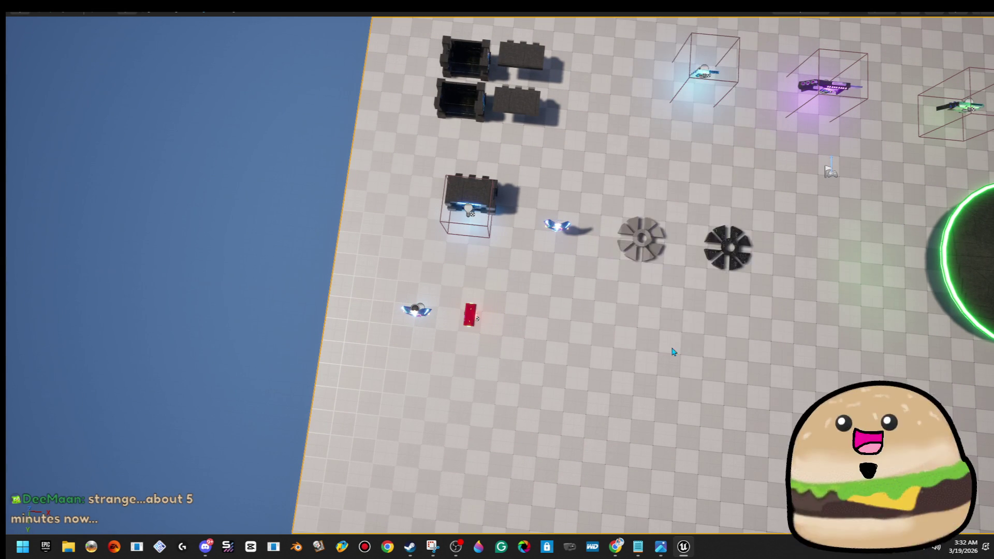
{"action": "scroll", "coordinate": [692, 351], "scroll_direction": "up", "scroll_amount": 10}
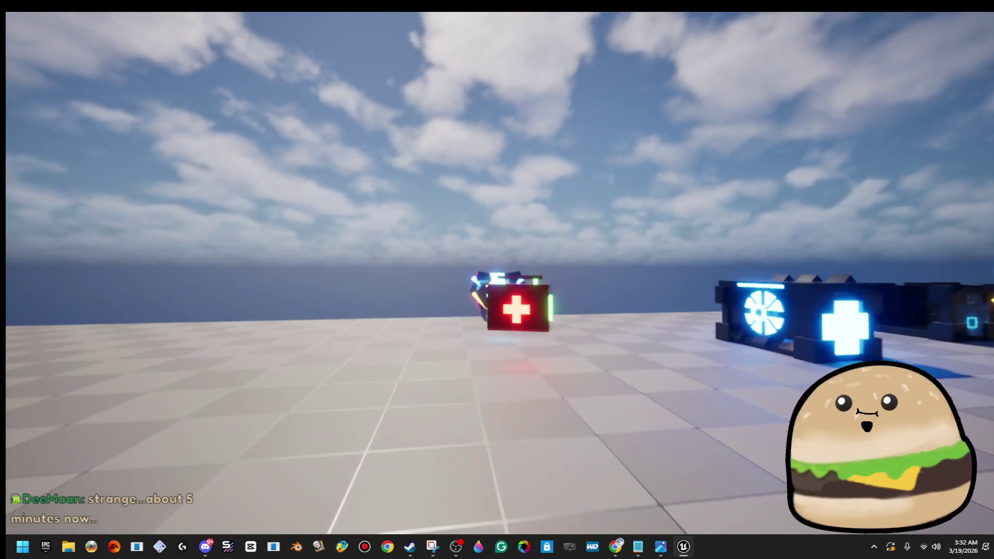
Move past the red medkit and glowing supply box, then restore the editor layout.
{"action": "key", "text": "w"}
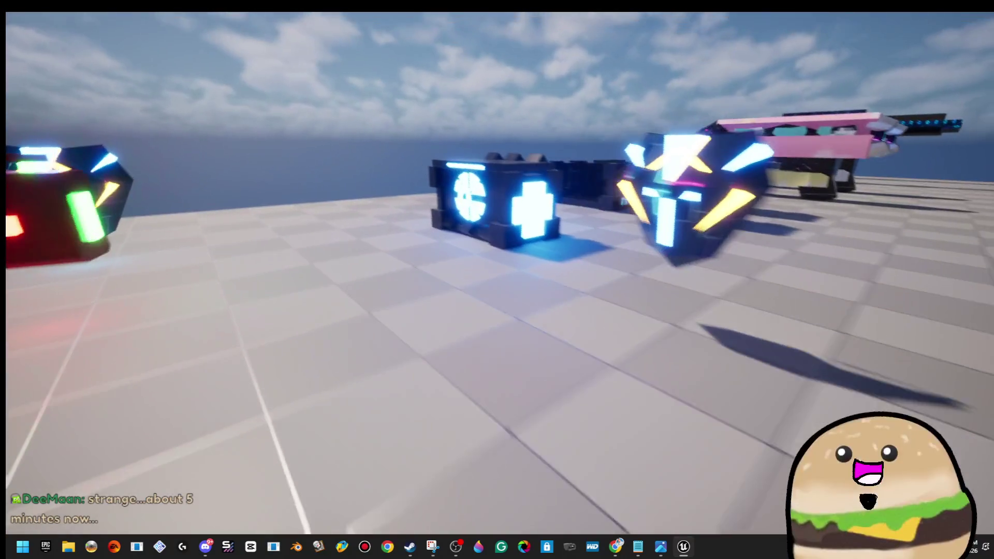
{"action": "key", "text": "w"}
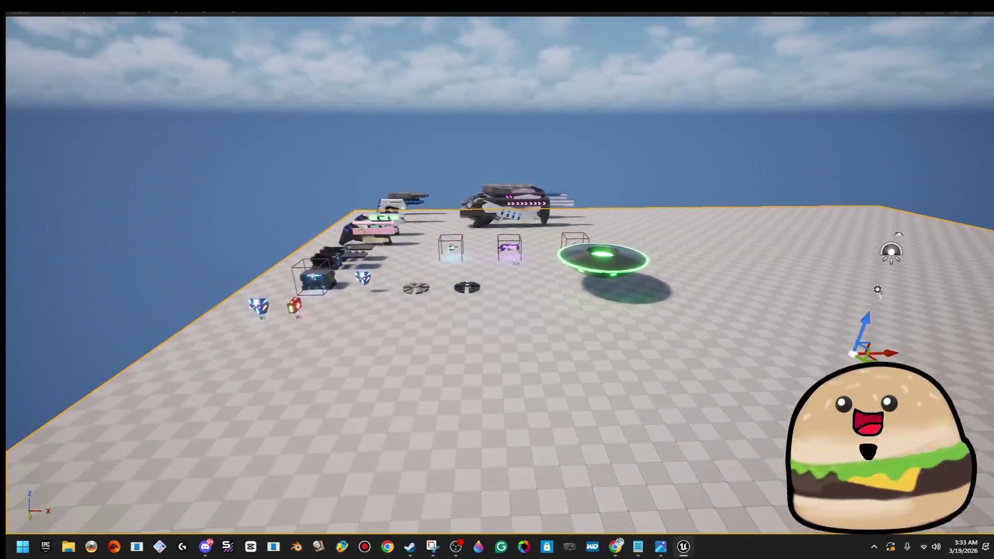
{"action": "key", "text": "F11"}
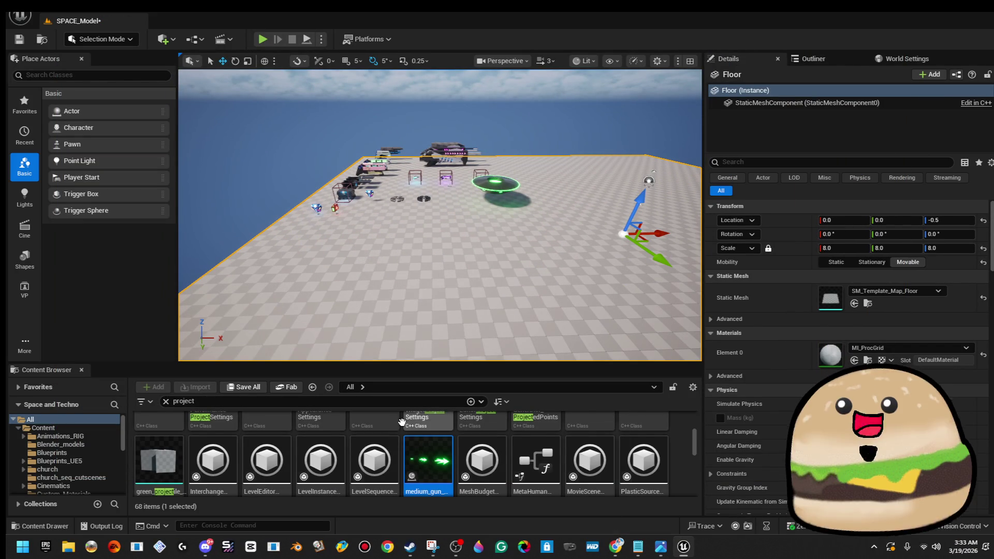